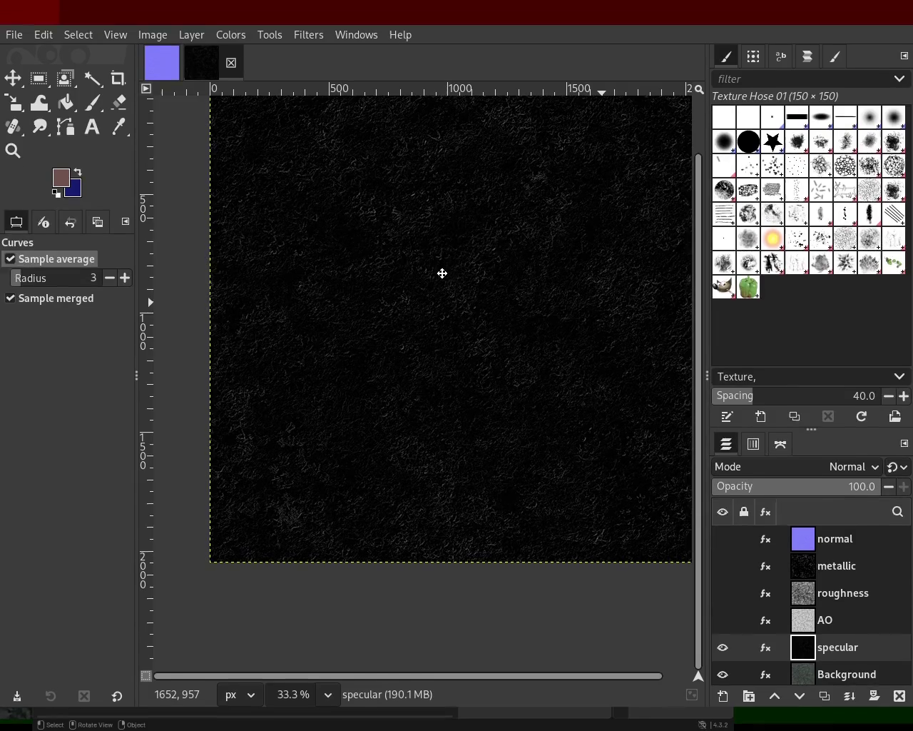
- Hide the normal, metallic, roughness, AO and specular layers in turn, then show them all again
{"action": "mouse_move", "coordinate": [447, 230]}
{"action": "left_mouse_down", "text": "super"}
{"action": "mouse_move", "coordinate": [442, 315]}
{"action": "mouse_move", "coordinate": [450, 316]}
{"action": "left_mouse_up", "text": "super"}
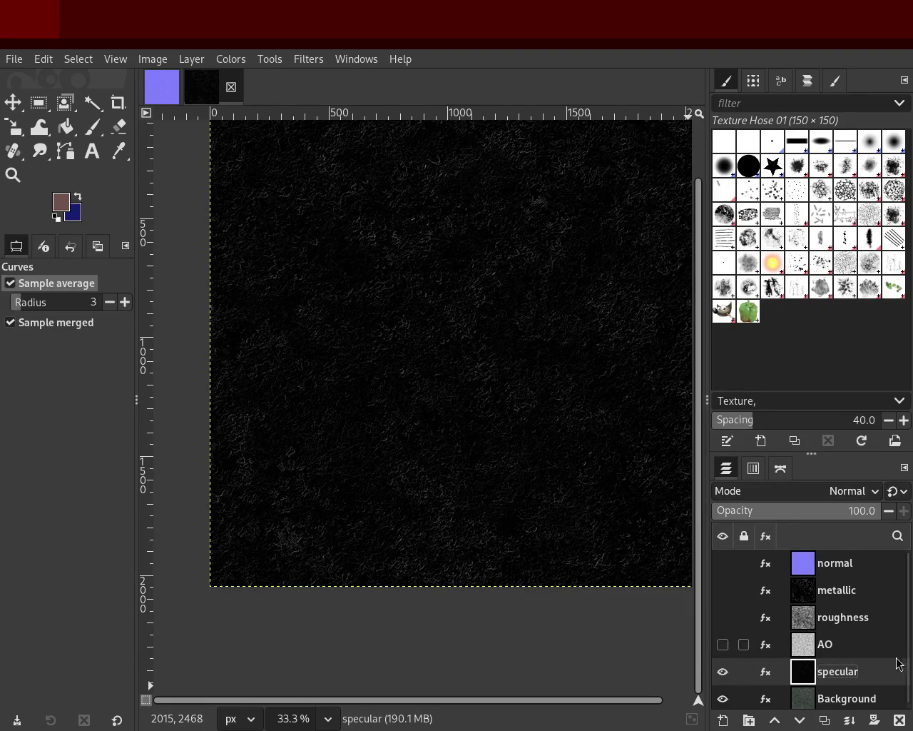
{"action": "mouse_move", "coordinate": [723, 514]}
{"action": "left_click", "coordinate": [723, 564]}
{"action": "left_click", "coordinate": [722, 590]}
{"action": "left_click", "coordinate": [723, 617]}
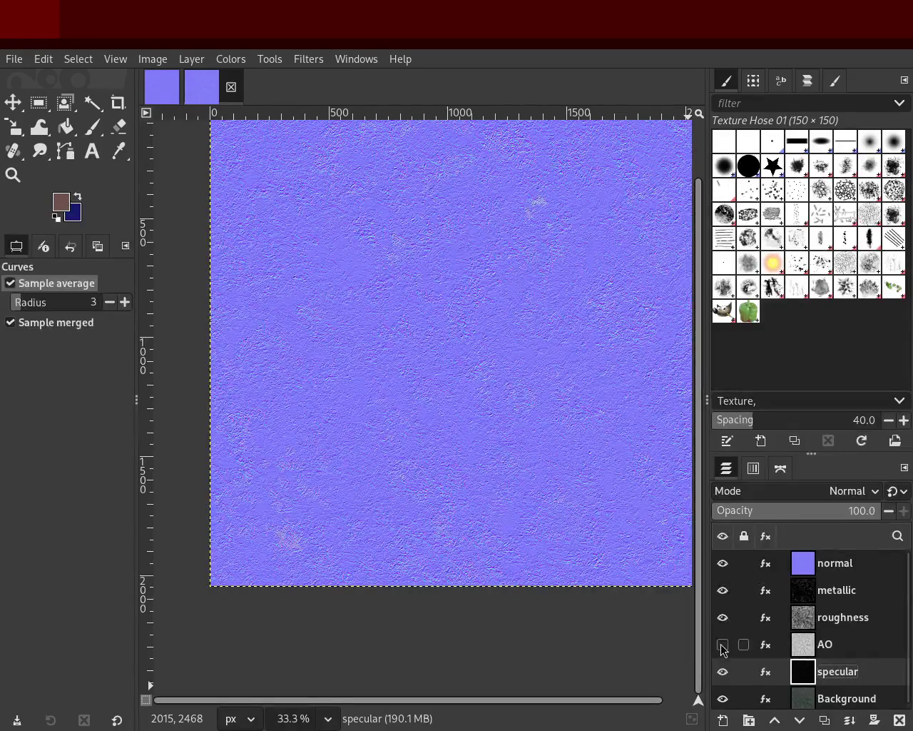
{"action": "left_click", "coordinate": [722, 645]}
{"action": "left_click", "coordinate": [722, 562]}
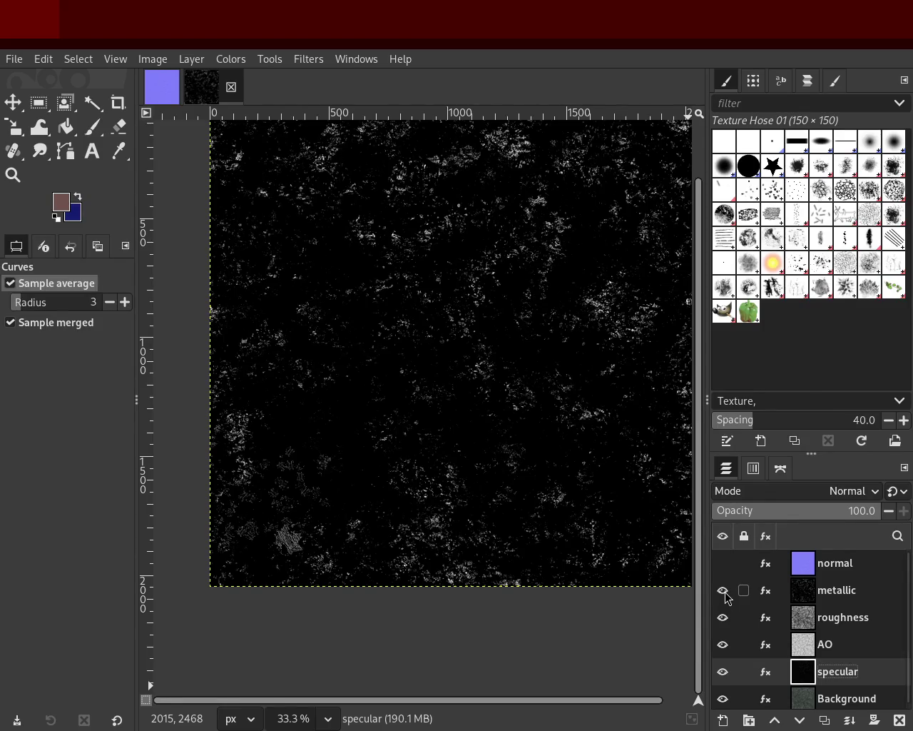
{"action": "left_click", "coordinate": [723, 591]}
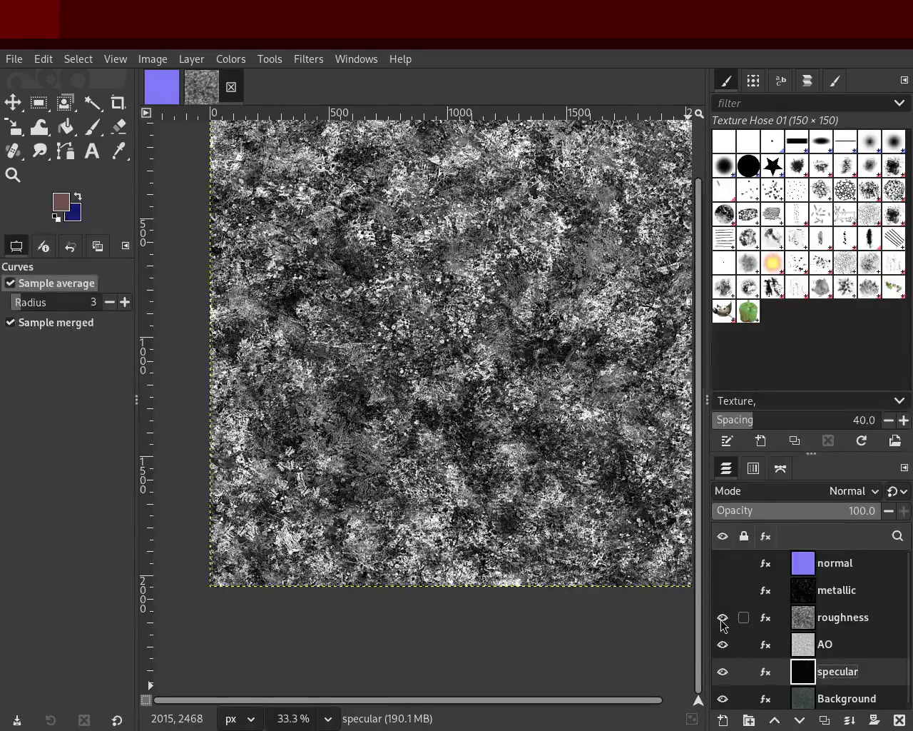
{"action": "left_click", "coordinate": [723, 618]}
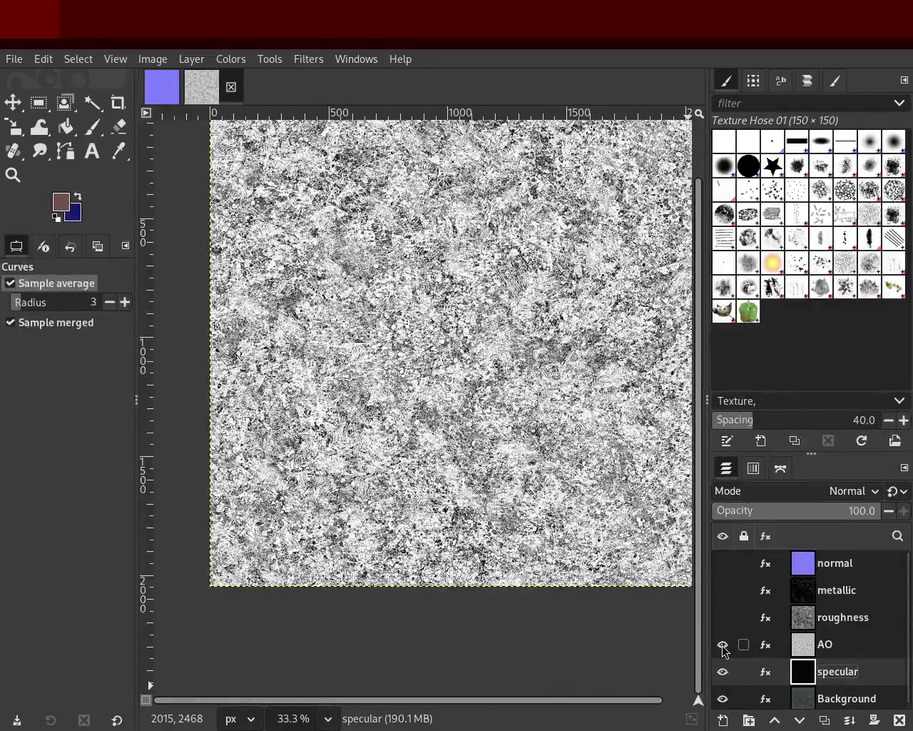
{"action": "left_click", "coordinate": [722, 645]}
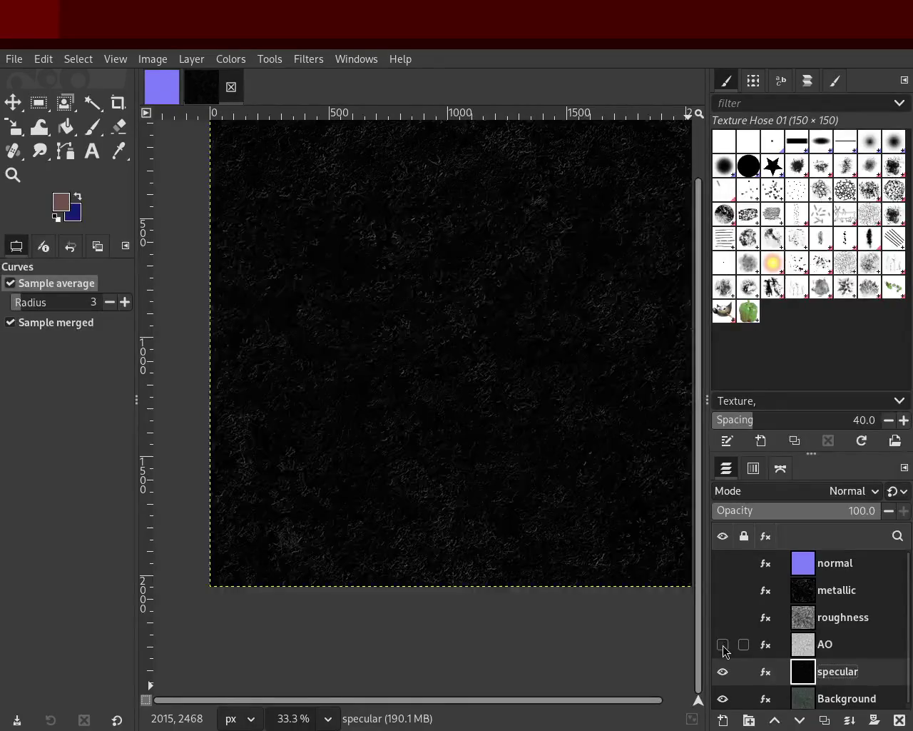
{"action": "left_click", "coordinate": [723, 672]}
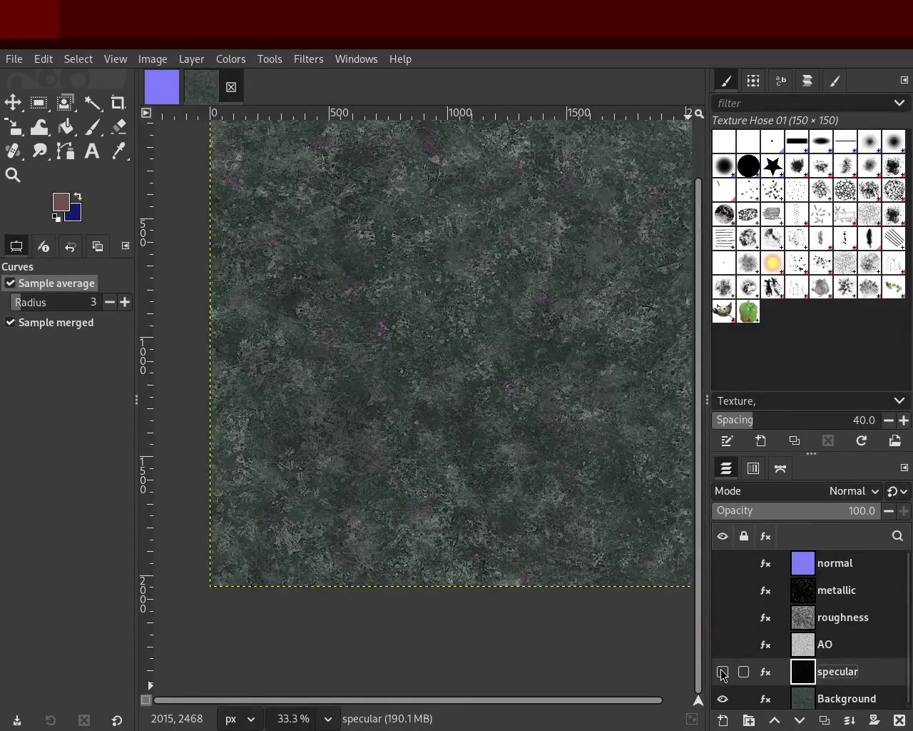
{"action": "left_click", "coordinate": [723, 672]}
{"action": "left_click", "coordinate": [722, 644]}
{"action": "left_click", "coordinate": [722, 617]}
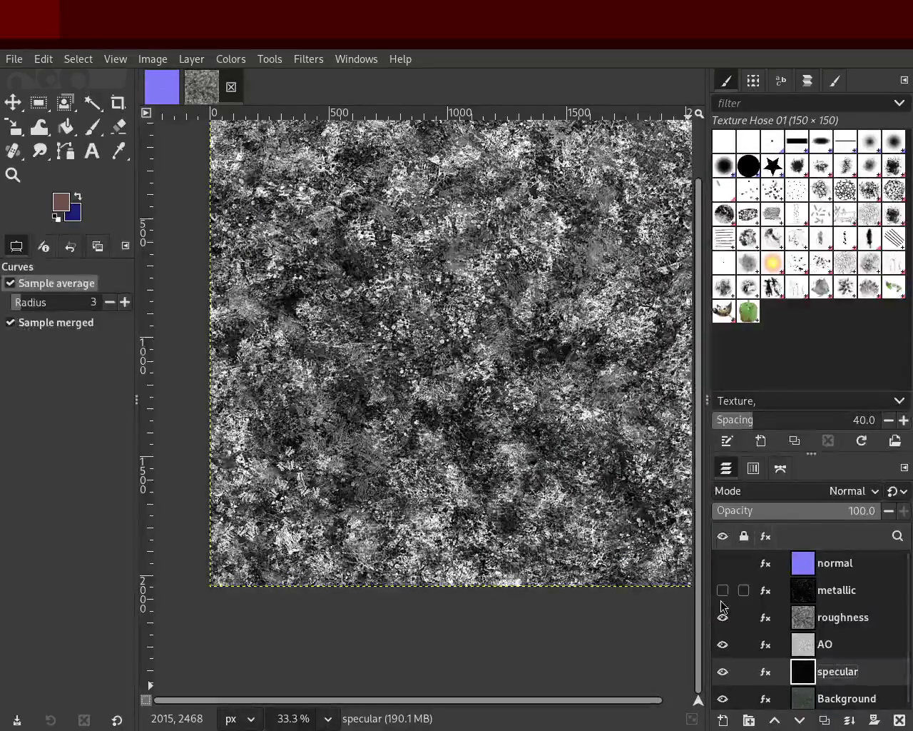
{"action": "left_click", "coordinate": [723, 590]}
{"action": "left_click", "coordinate": [723, 563]}
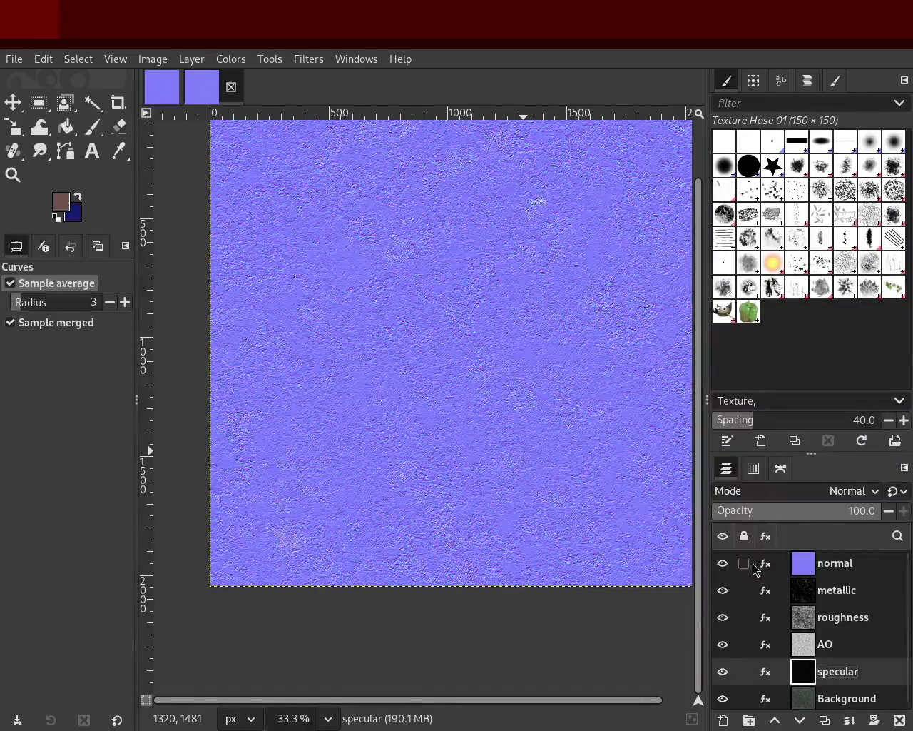
- Preview each map a second time by hiding layers down to the base colour, then restore all layers
{"action": "left_click", "coordinate": [723, 563]}
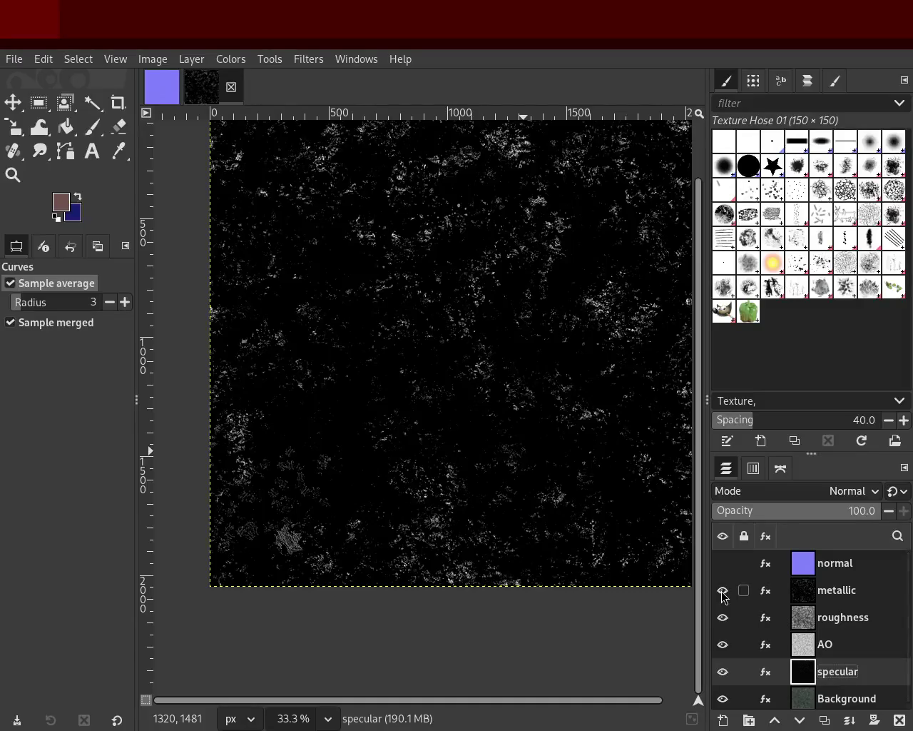
{"action": "left_click", "coordinate": [723, 591]}
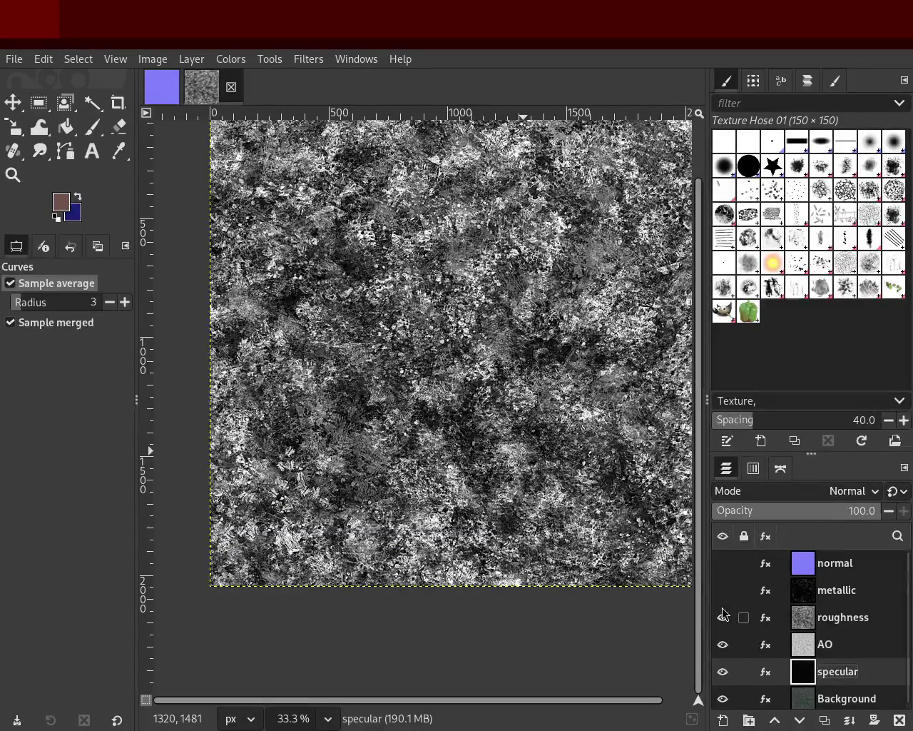
{"action": "left_click", "coordinate": [723, 618]}
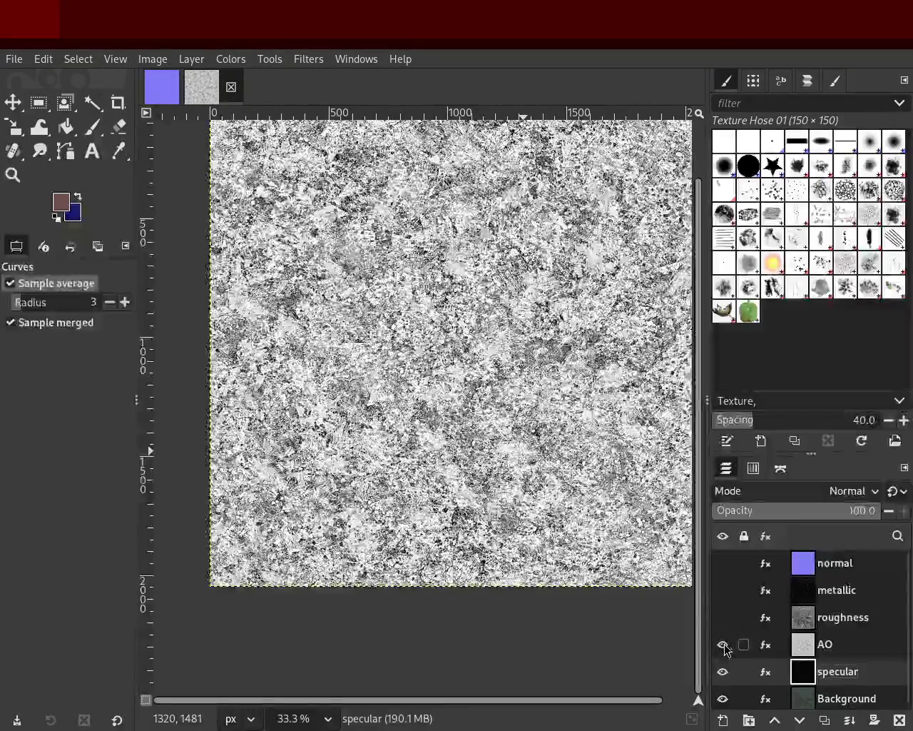
{"action": "left_click", "coordinate": [724, 646]}
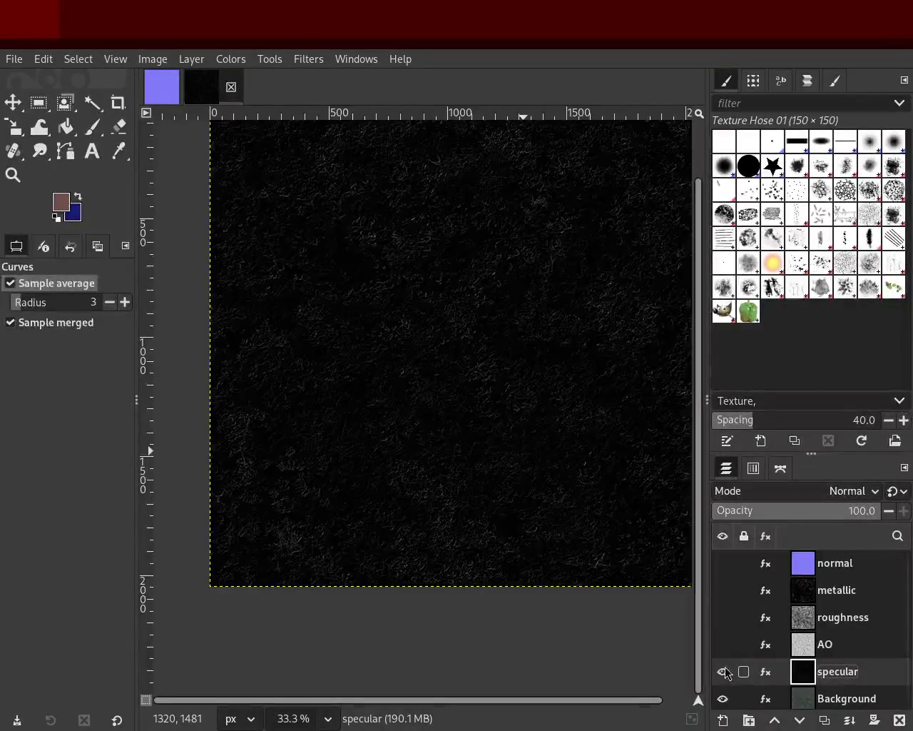
{"action": "left_click", "coordinate": [725, 671]}
{"action": "left_click", "coordinate": [724, 671]}
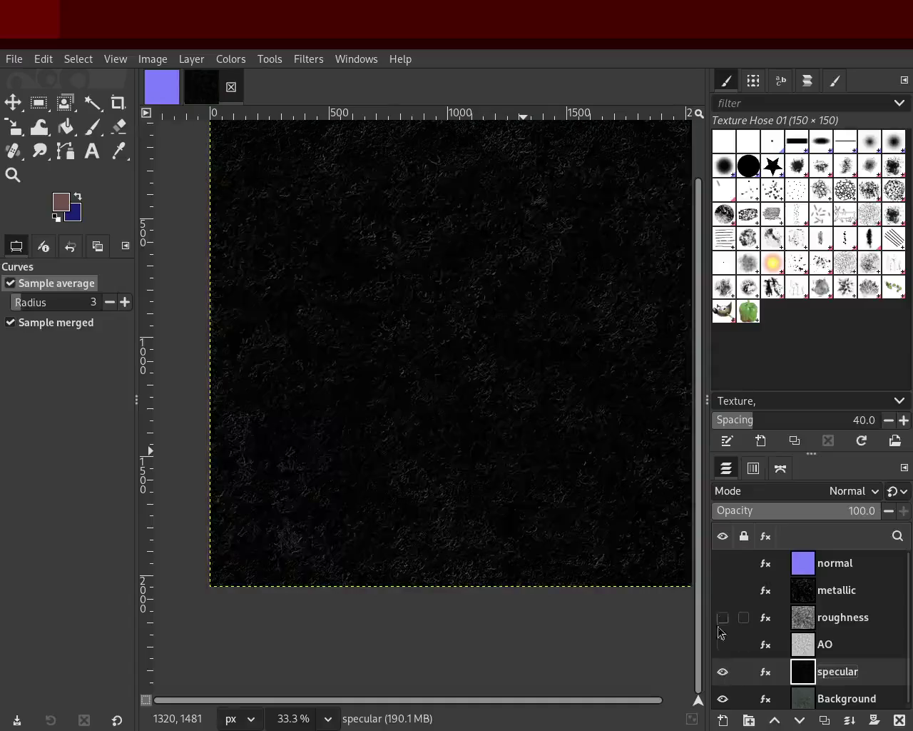
{"action": "left_click", "coordinate": [722, 644]}
{"action": "left_click", "coordinate": [723, 617]}
{"action": "left_click", "coordinate": [723, 590]}
{"action": "left_click", "coordinate": [722, 562]}
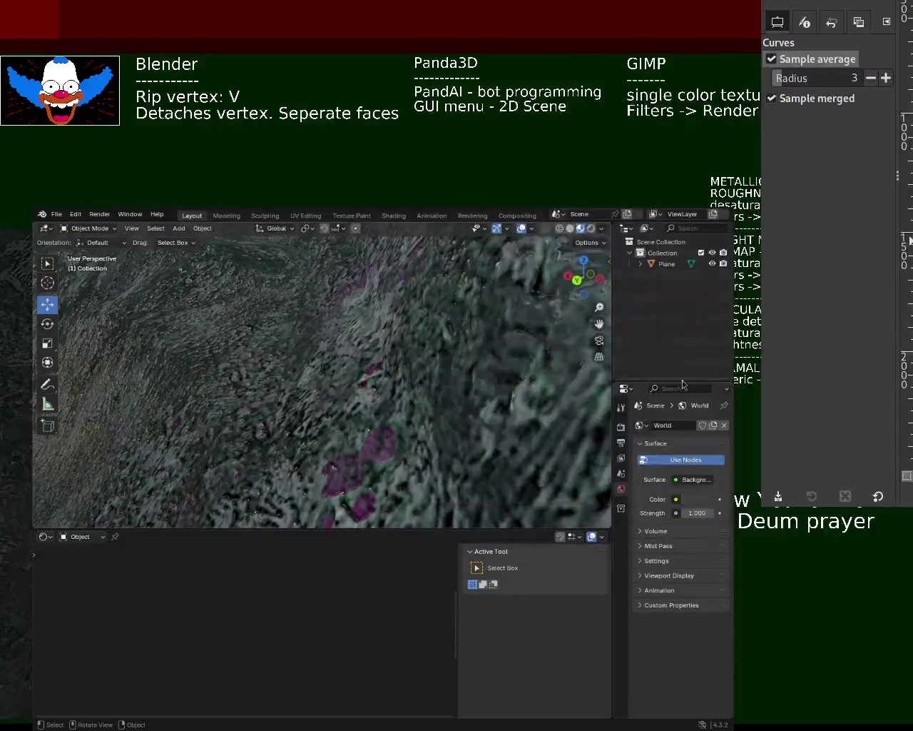
- Orbit around the grass-textured plane and switch the bottom area's editor type to Shader Editor
{"action": "mouse_move", "coordinate": [483, 374]}
{"action": "middle_mouse_down"}
{"action": "mouse_move", "coordinate": [468, 443]}
{"action": "mouse_move", "coordinate": [307, 445]}
{"action": "mouse_move", "coordinate": [284, 385]}
{"action": "mouse_move", "coordinate": [304, 380]}
{"action": "mouse_move", "coordinate": [302, 368]}
{"action": "middle_mouse_up"}
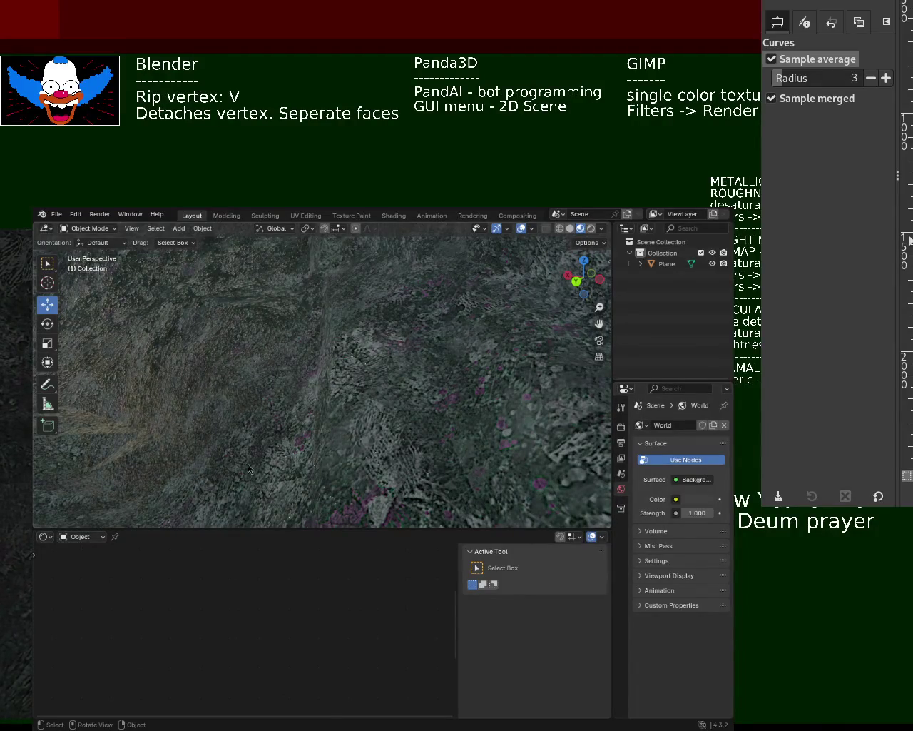
{"action": "mouse_move", "coordinate": [248, 468]}
{"action": "middle_mouse_down"}
{"action": "mouse_move", "coordinate": [306, 443]}
{"action": "mouse_move", "coordinate": [300, 412]}
{"action": "mouse_move", "coordinate": [326, 401]}
{"action": "mouse_move", "coordinate": [310, 420]}
{"action": "middle_mouse_up"}
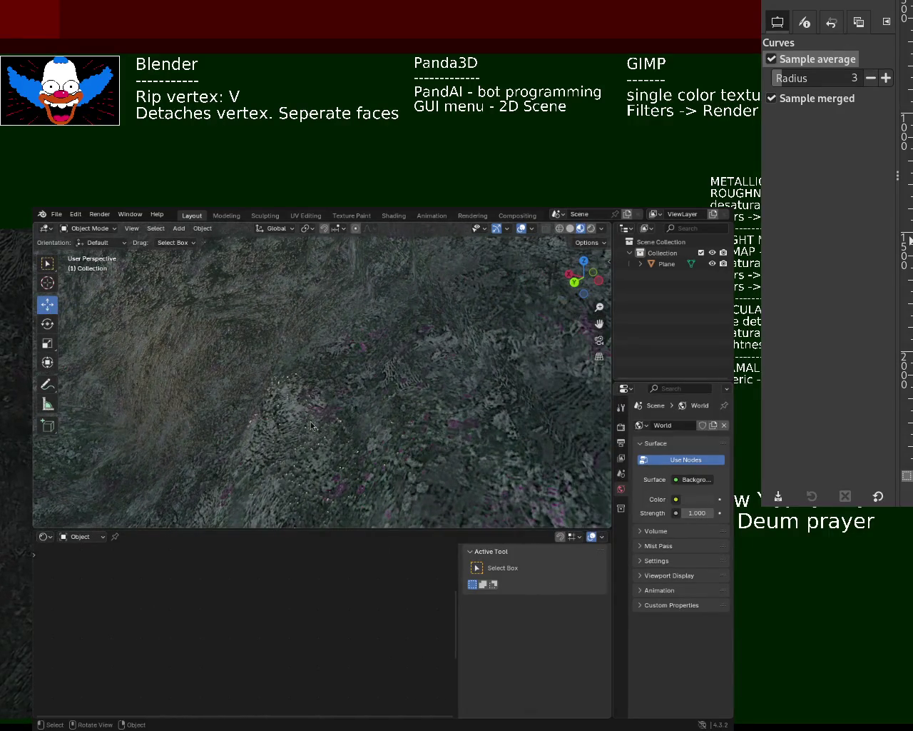
{"action": "left_click", "coordinate": [45, 536]}
{"action": "left_click", "coordinate": [75, 637]}
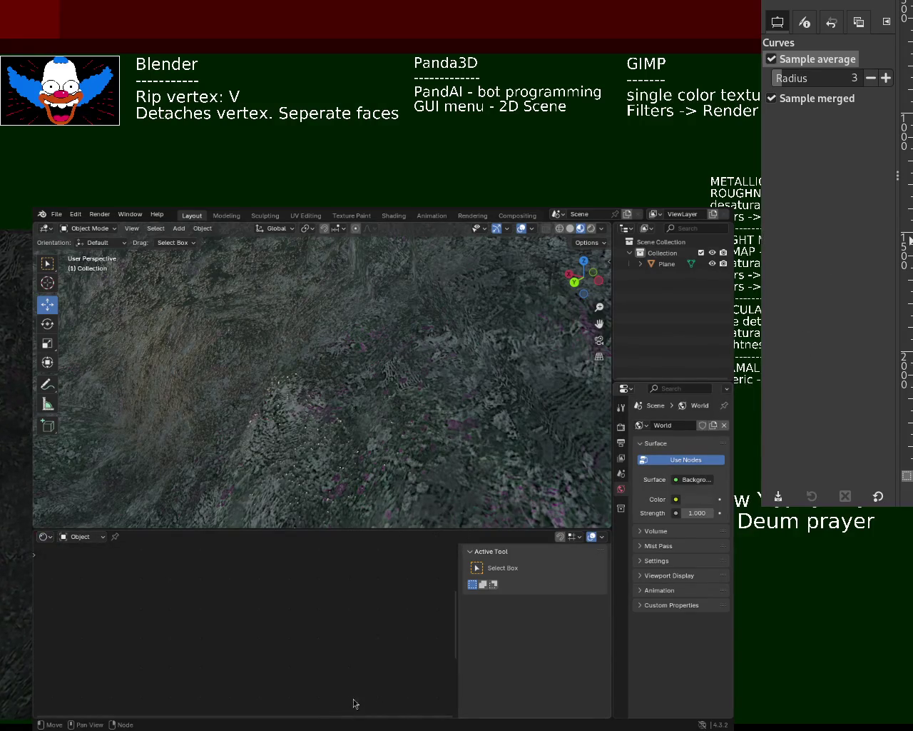
- Select Plane, enlarge the node area, and raise the Ambient Occlusion node's Color to white
{"action": "left_click", "coordinate": [668, 263]}
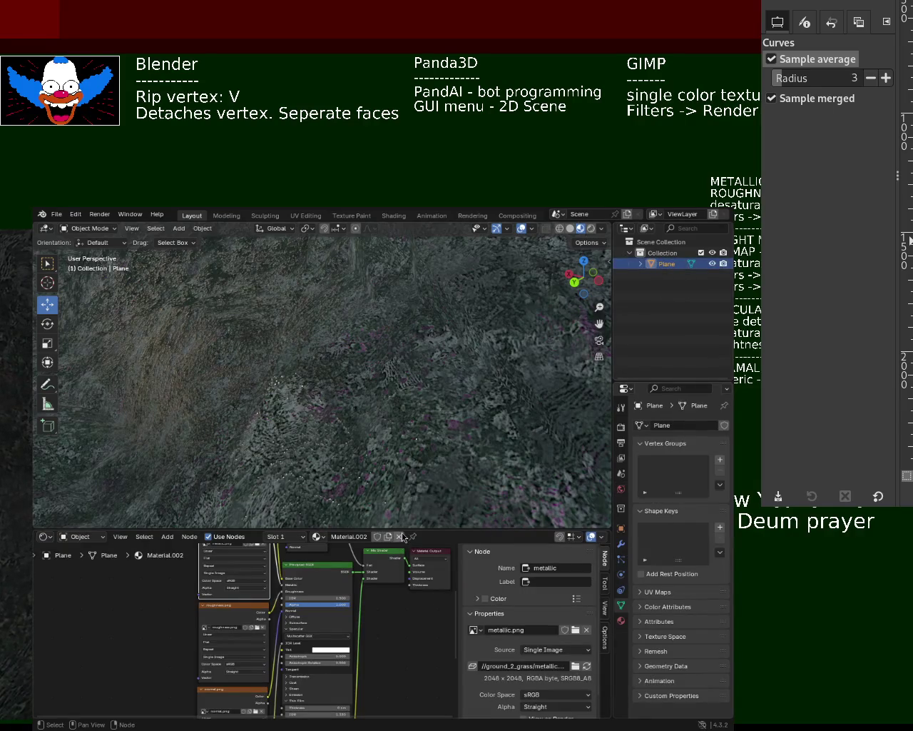
{"action": "left_click_drag", "start_coordinate": [400, 532], "coordinate": [403, 258]}
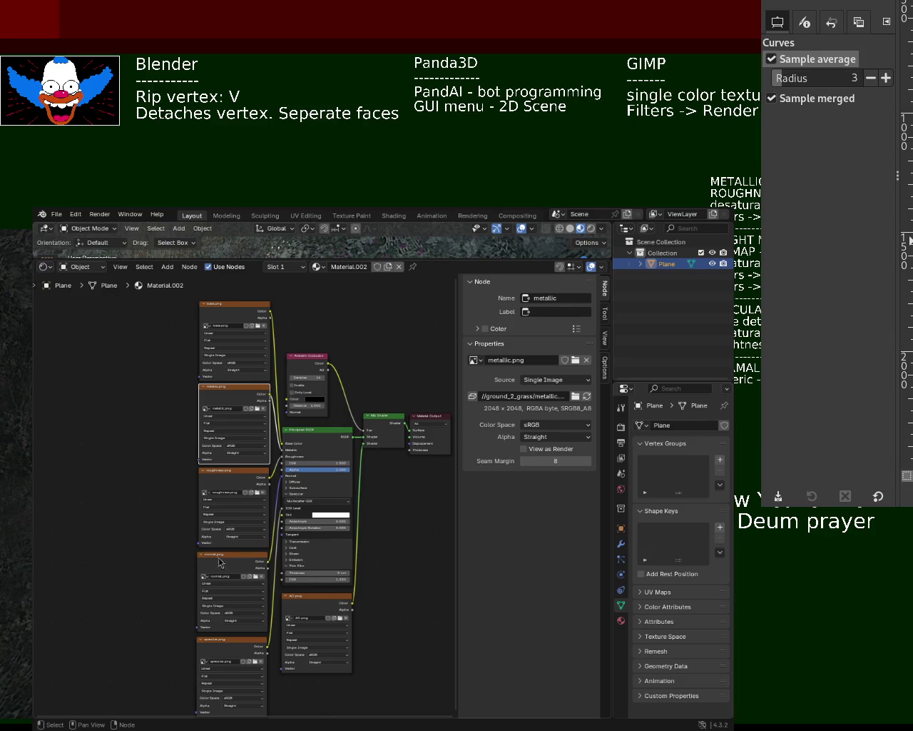
{"action": "left_click", "coordinate": [318, 399]}
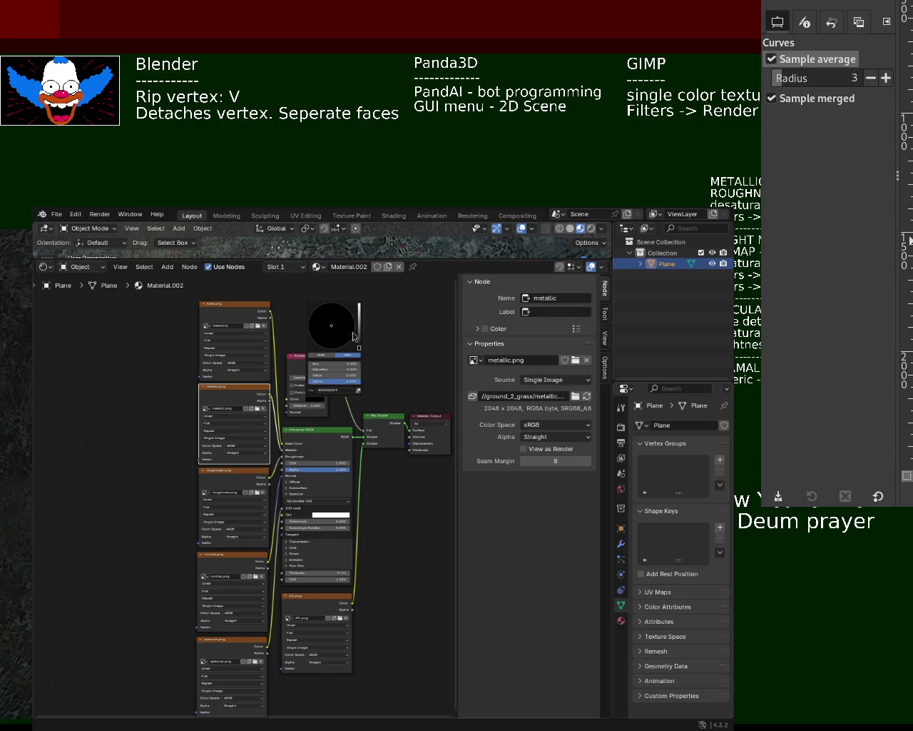
{"action": "left_click_drag", "start_coordinate": [360, 350], "coordinate": [359, 306]}
{"action": "mouse_move", "coordinate": [428, 260]}
{"action": "left_mouse_down"}
{"action": "mouse_move", "coordinate": [413, 506]}
{"action": "mouse_move", "coordinate": [343, 378]}
{"action": "left_mouse_up"}
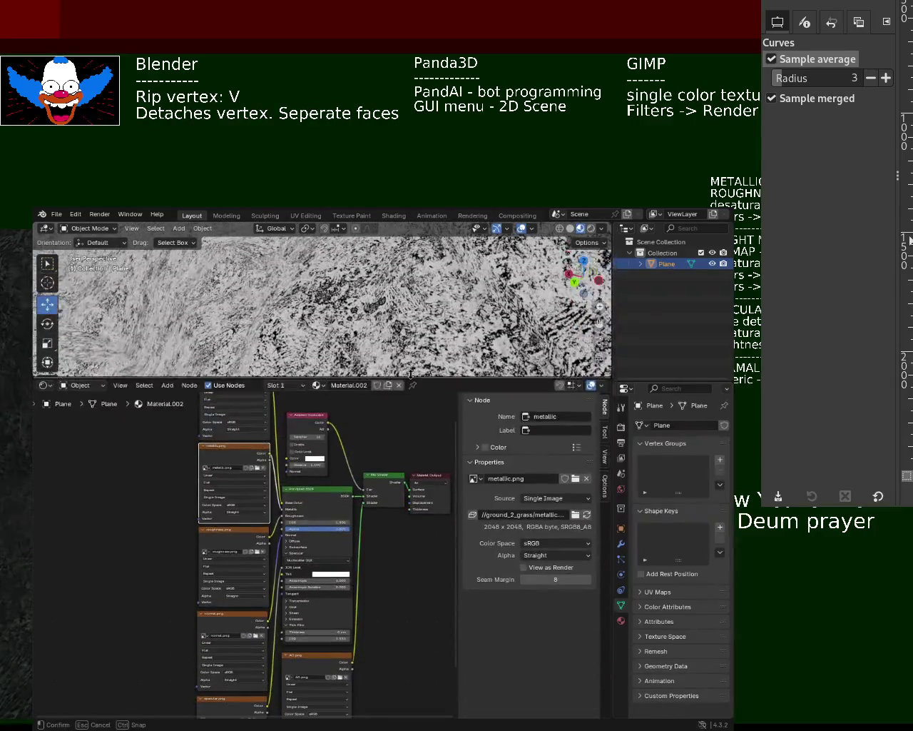
- Set the Ambient Occlusion colour to black and link the AO map into the Mix Shader's lower input
{"action": "left_click", "coordinate": [318, 459]}
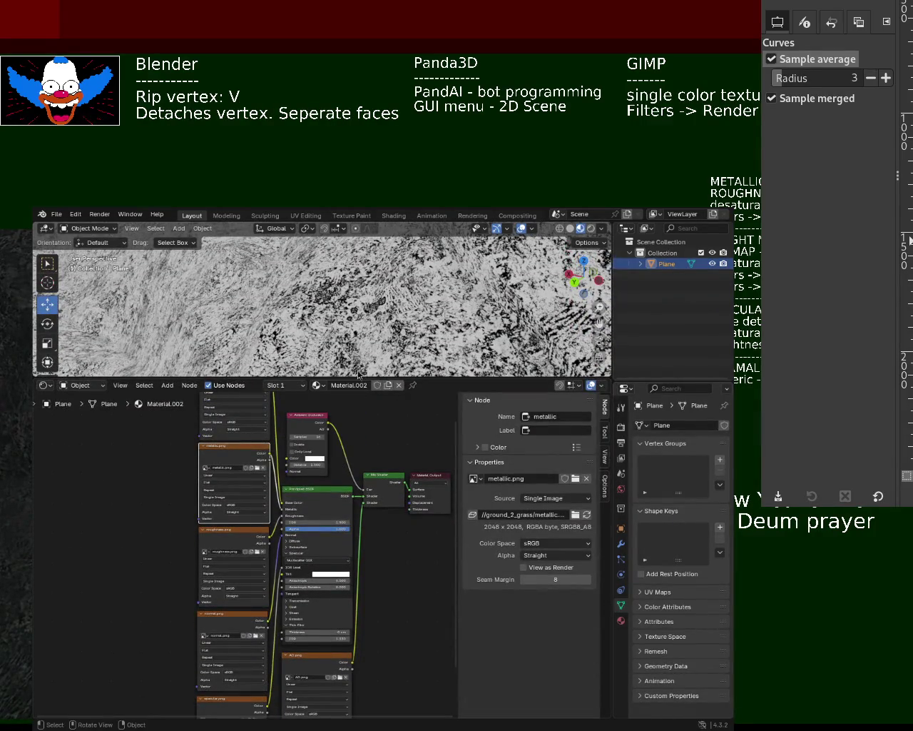
{"action": "left_click", "coordinate": [321, 460]}
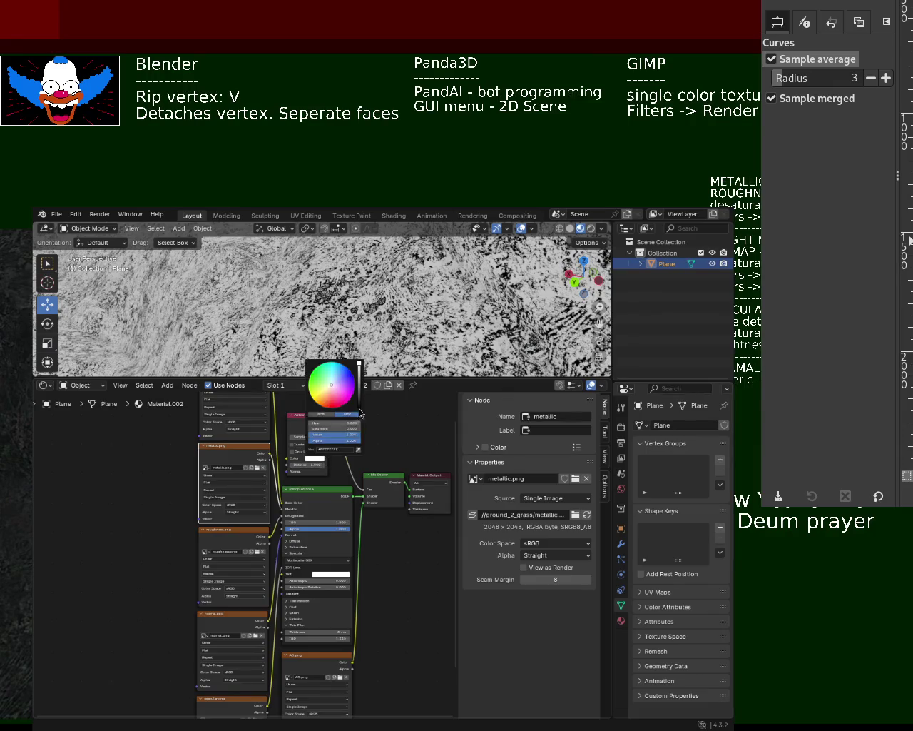
{"action": "left_click", "coordinate": [359, 449]}
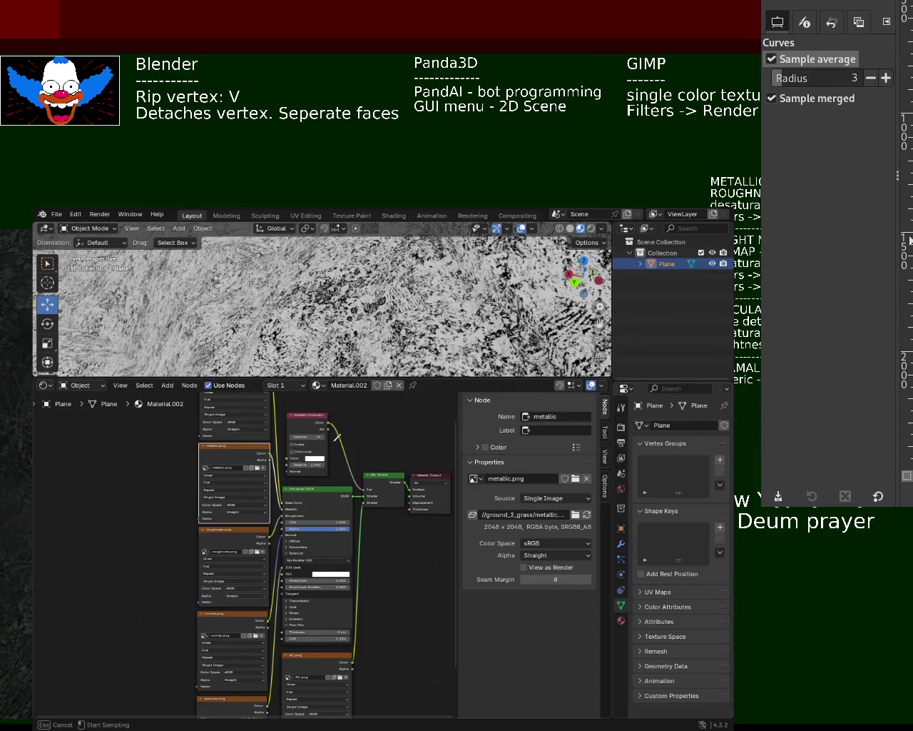
{"action": "key", "text": "Escape"}
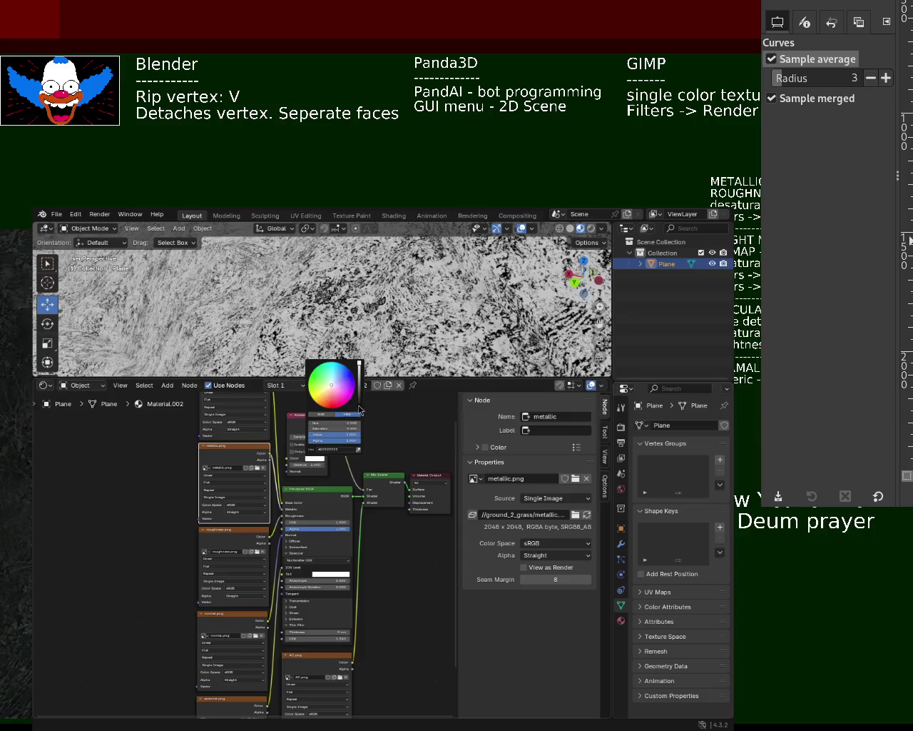
{"action": "left_click", "coordinate": [359, 407]}
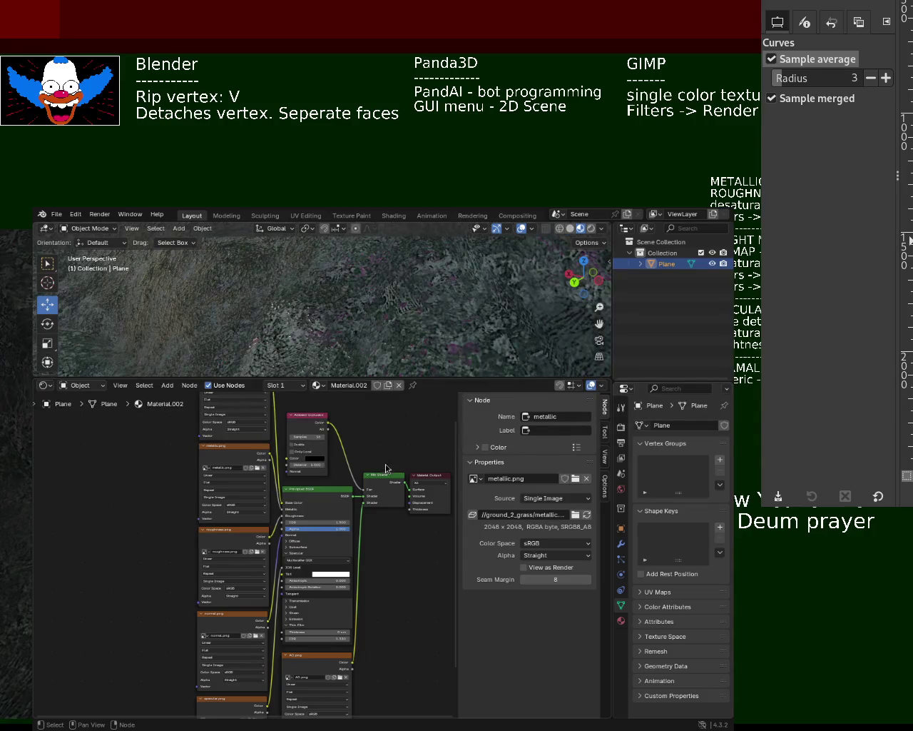
{"action": "left_click_drag", "start_coordinate": [367, 505], "coordinate": [365, 582]}
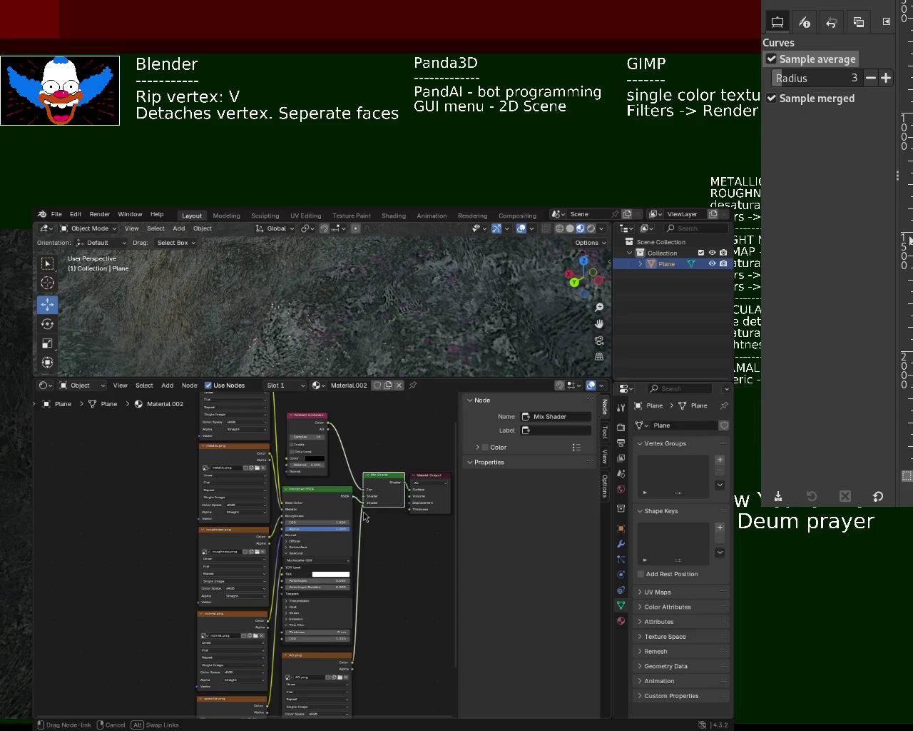
{"action": "left_click_drag", "start_coordinate": [351, 671], "coordinate": [365, 502]}
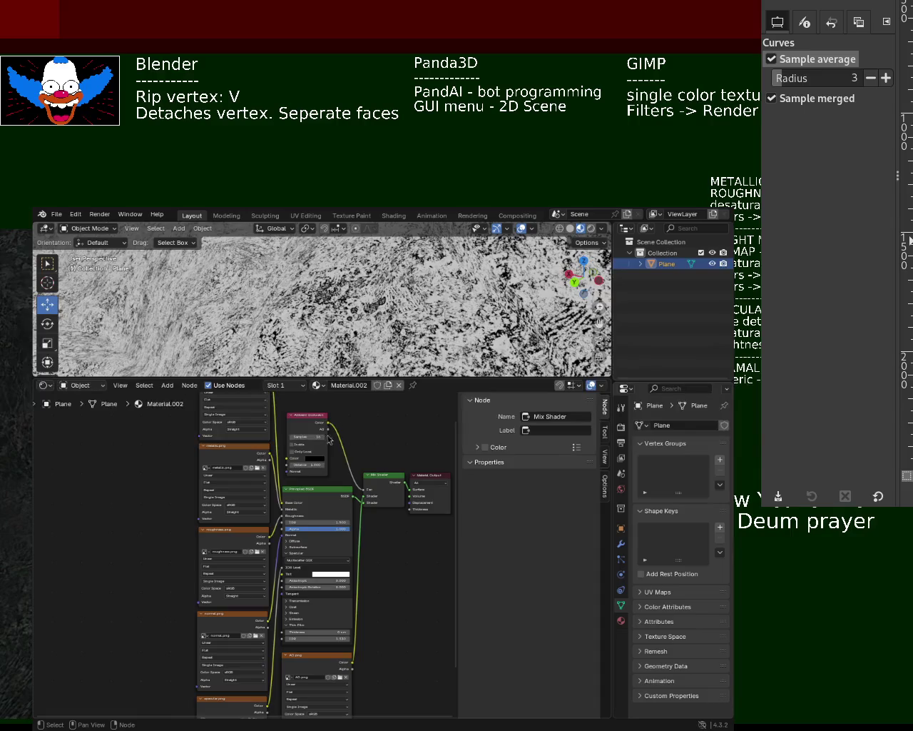
- Try the occlusion colour at white, then return it to black and reconnect it to the Mix Shader
{"action": "left_click", "coordinate": [313, 459]}
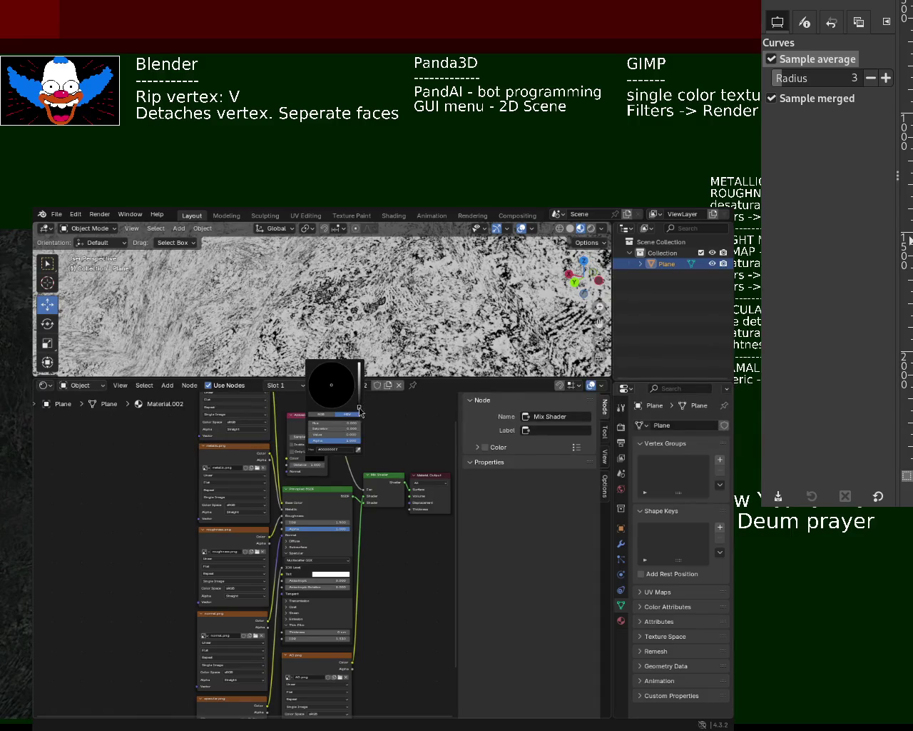
{"action": "left_click_drag", "start_coordinate": [360, 412], "coordinate": [359, 365]}
{"action": "mouse_move", "coordinate": [248, 288]}
{"action": "middle_mouse_down"}
{"action": "mouse_move", "coordinate": [303, 286]}
{"action": "mouse_move", "coordinate": [284, 290]}
{"action": "mouse_move", "coordinate": [349, 309]}
{"action": "mouse_move", "coordinate": [353, 365]}
{"action": "middle_mouse_up"}
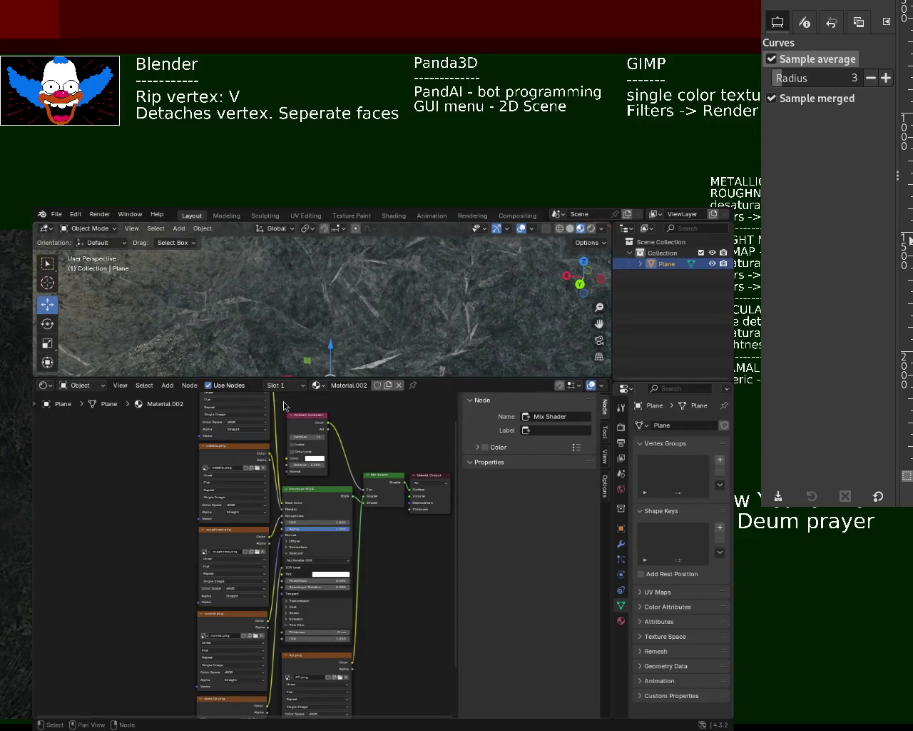
{"action": "middle_click_drag", "start_coordinate": [378, 321], "coordinate": [377, 276], "text": "ctrl"}
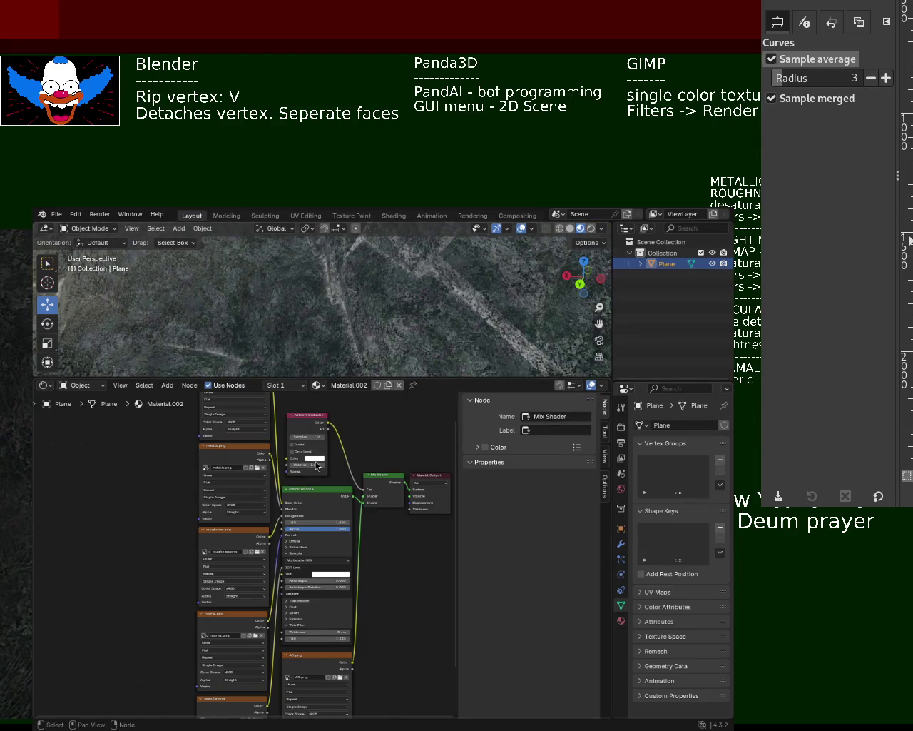
{"action": "left_click", "coordinate": [316, 458]}
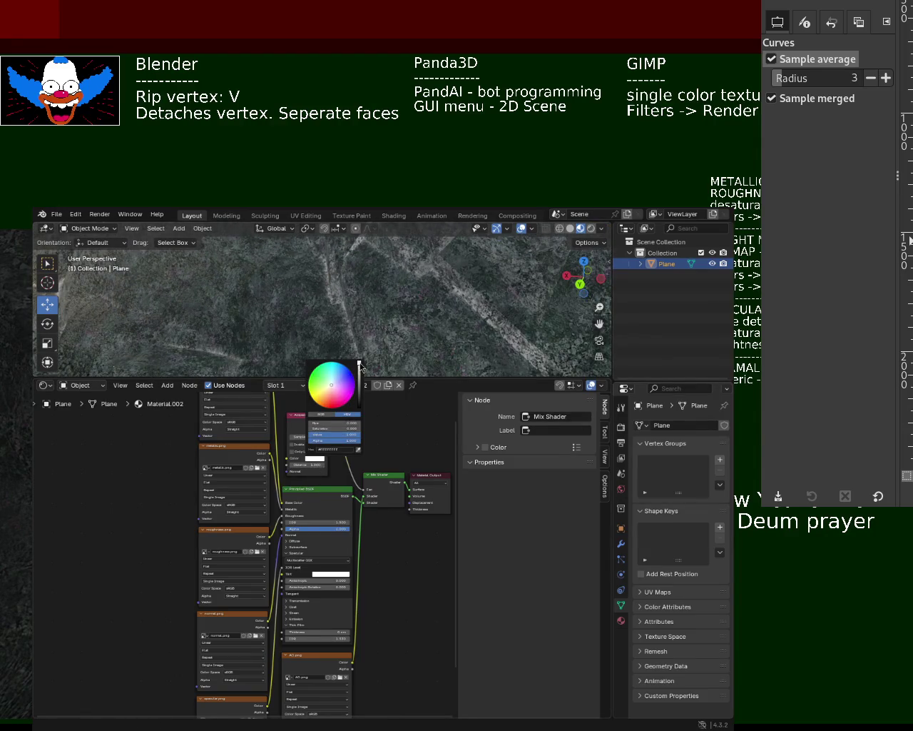
{"action": "left_click_drag", "start_coordinate": [360, 367], "coordinate": [359, 410]}
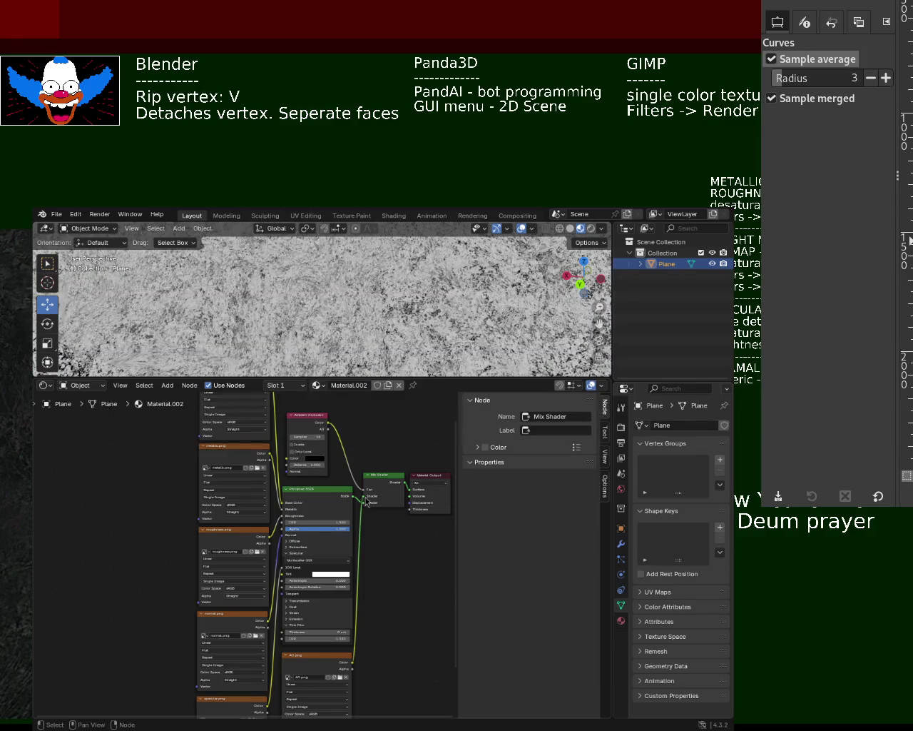
{"action": "left_click_drag", "start_coordinate": [367, 502], "coordinate": [367, 502]}
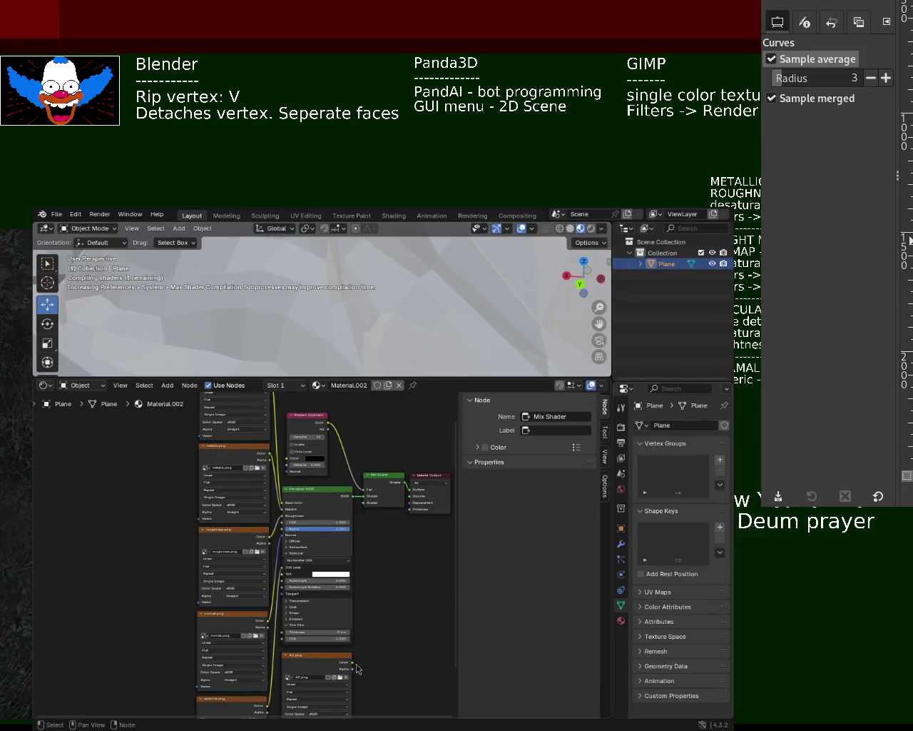
{"action": "left_click_drag", "start_coordinate": [356, 664], "coordinate": [364, 502]}
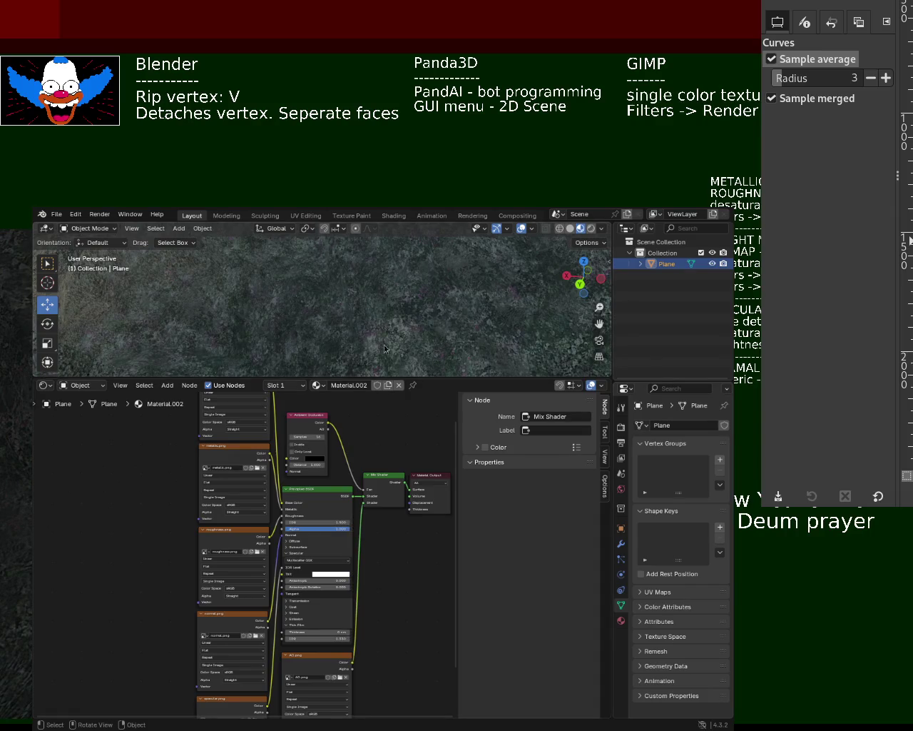
{"action": "left_click_drag", "start_coordinate": [399, 378], "coordinate": [407, 477]}
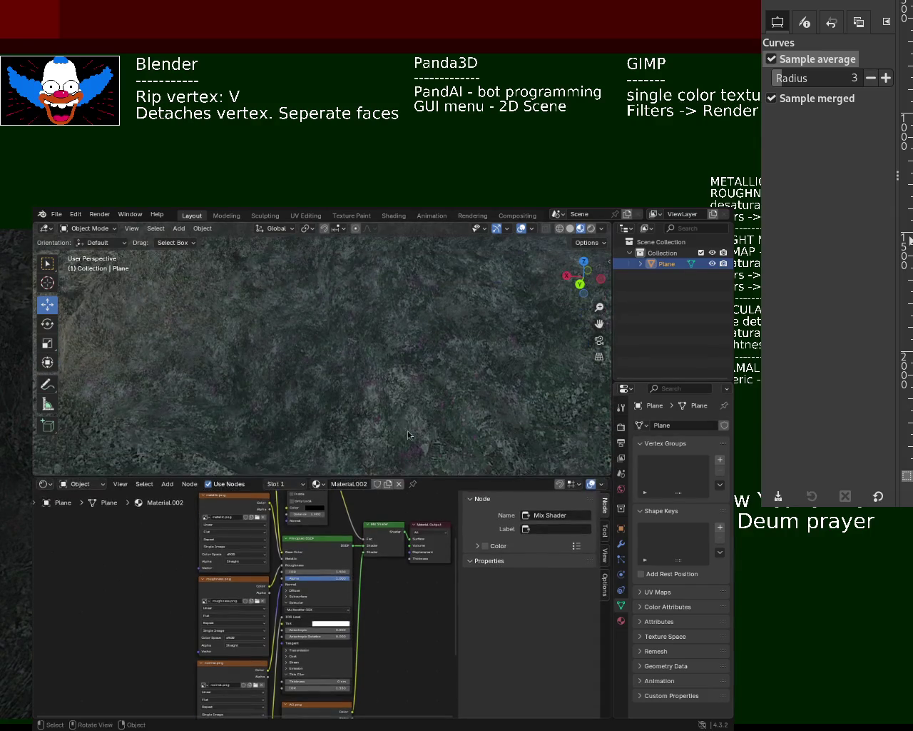
{"action": "mouse_move", "coordinate": [366, 382]}
{"action": "middle_mouse_down"}
{"action": "mouse_move", "coordinate": [279, 426]}
{"action": "mouse_move", "coordinate": [383, 392]}
{"action": "mouse_move", "coordinate": [348, 378]}
{"action": "middle_mouse_up"}
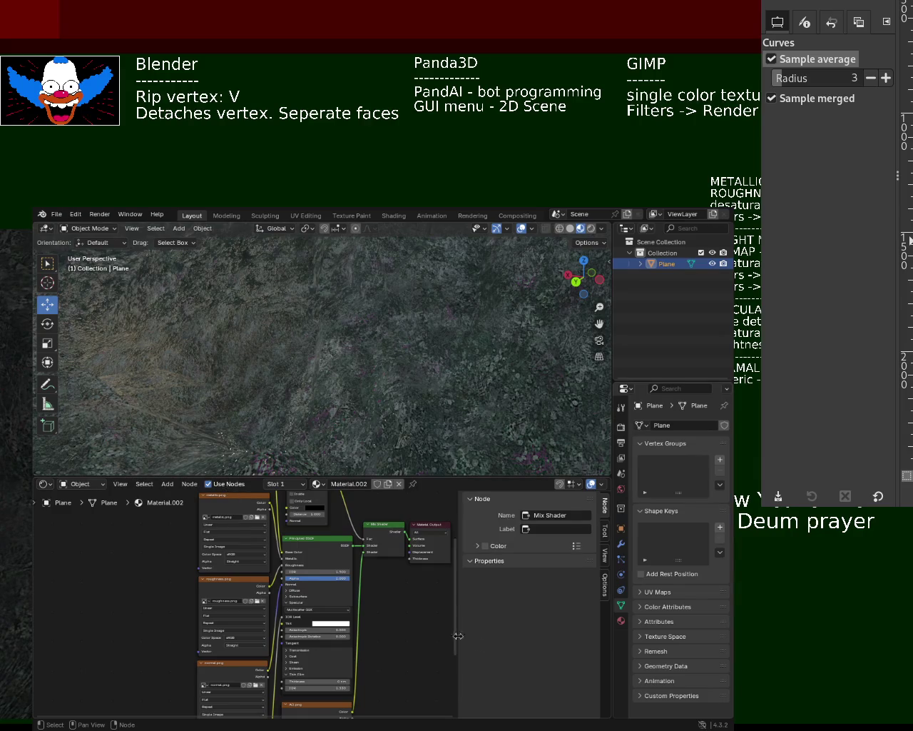
{"action": "middle_click_drag", "start_coordinate": [384, 676], "coordinate": [363, 627]}
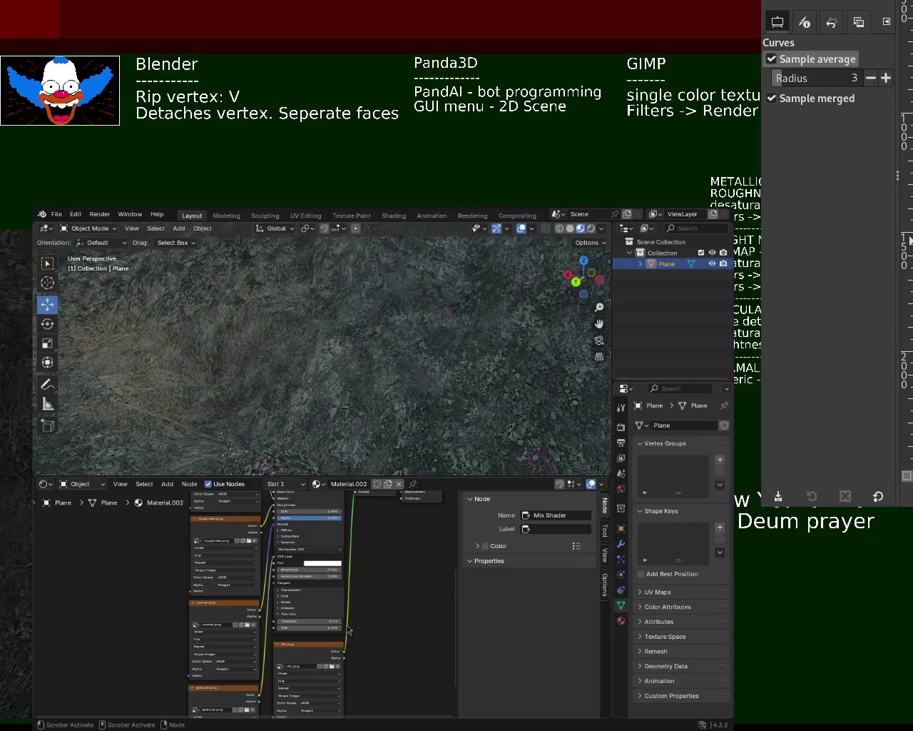
{"action": "left_click_drag", "start_coordinate": [321, 648], "coordinate": [322, 646]}
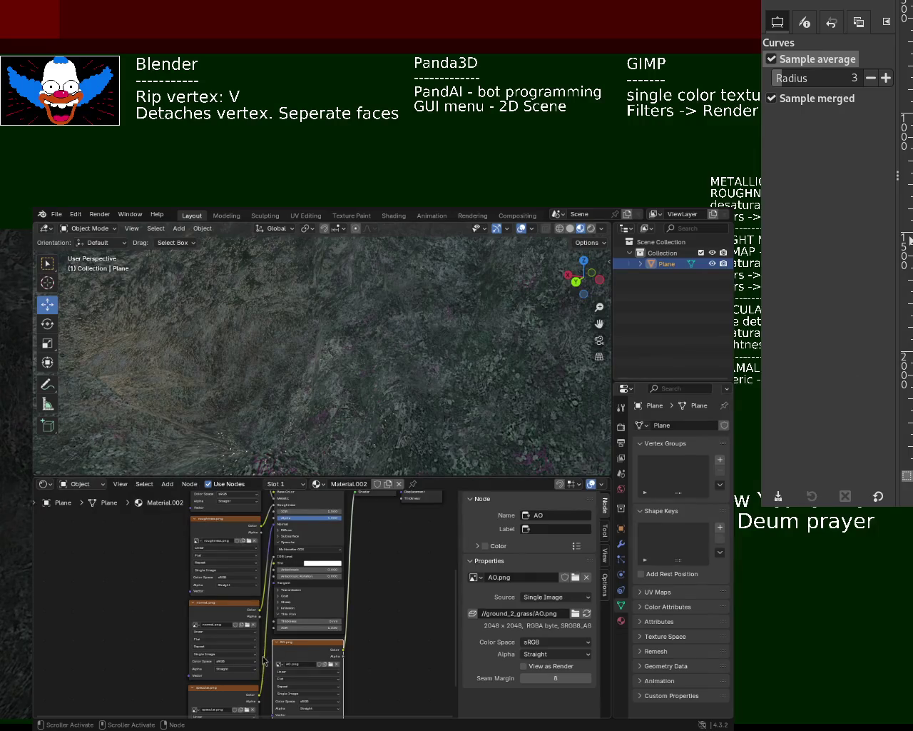
- Connect the specular.png Color output to the Principled BSDF's IOR Level socket
{"action": "left_click", "coordinate": [274, 561]}
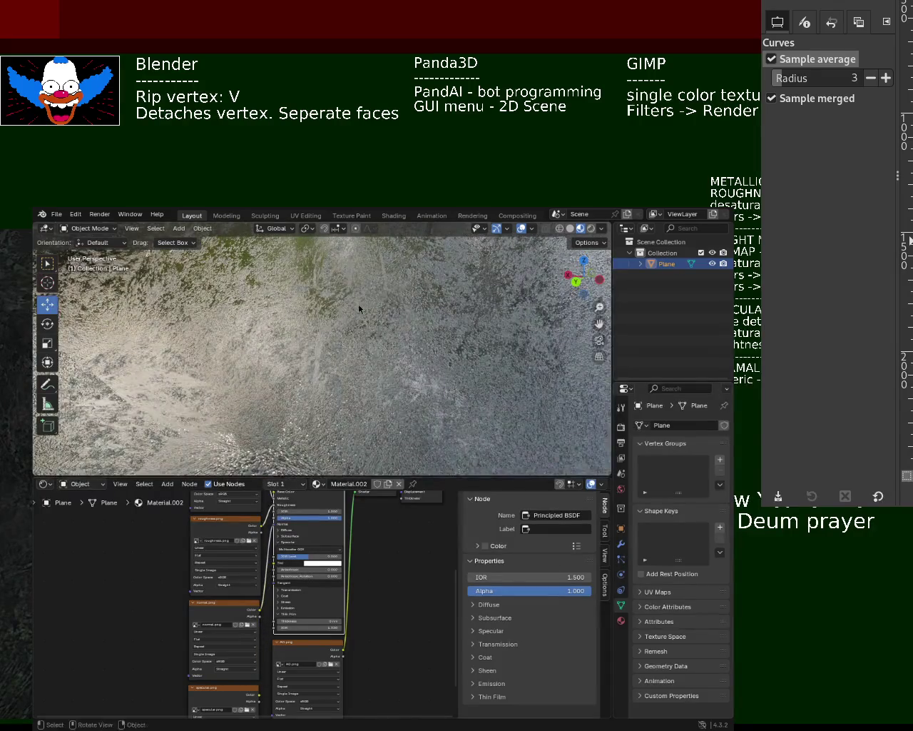
{"action": "mouse_move", "coordinate": [361, 306]}
{"action": "middle_mouse_down"}
{"action": "mouse_move", "coordinate": [280, 365]}
{"action": "mouse_move", "coordinate": [389, 315]}
{"action": "middle_mouse_up"}
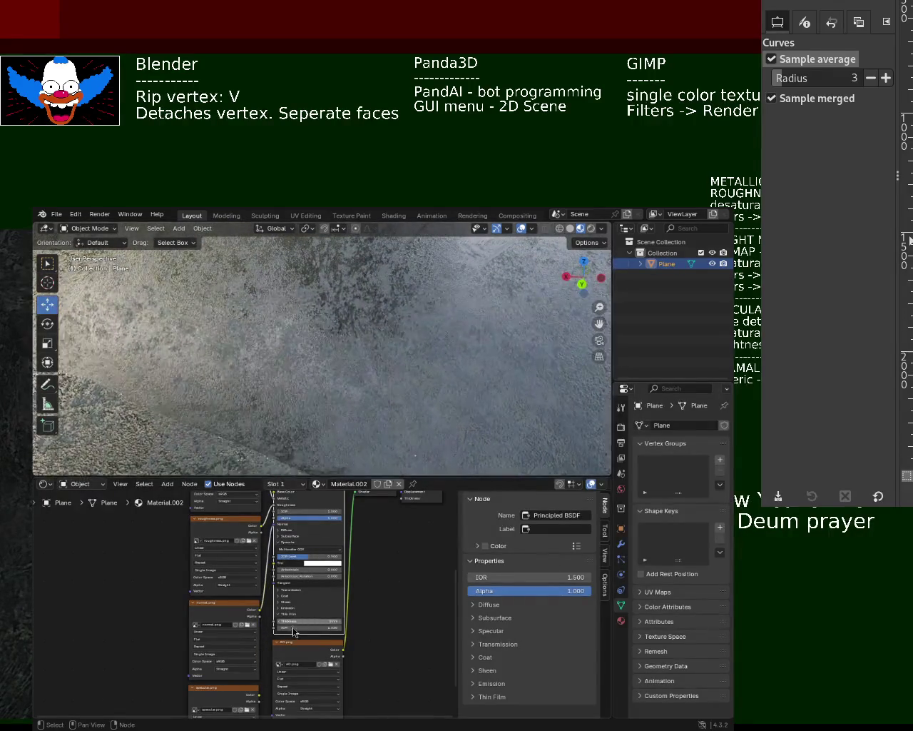
{"action": "left_click_drag", "start_coordinate": [260, 695], "coordinate": [266, 568]}
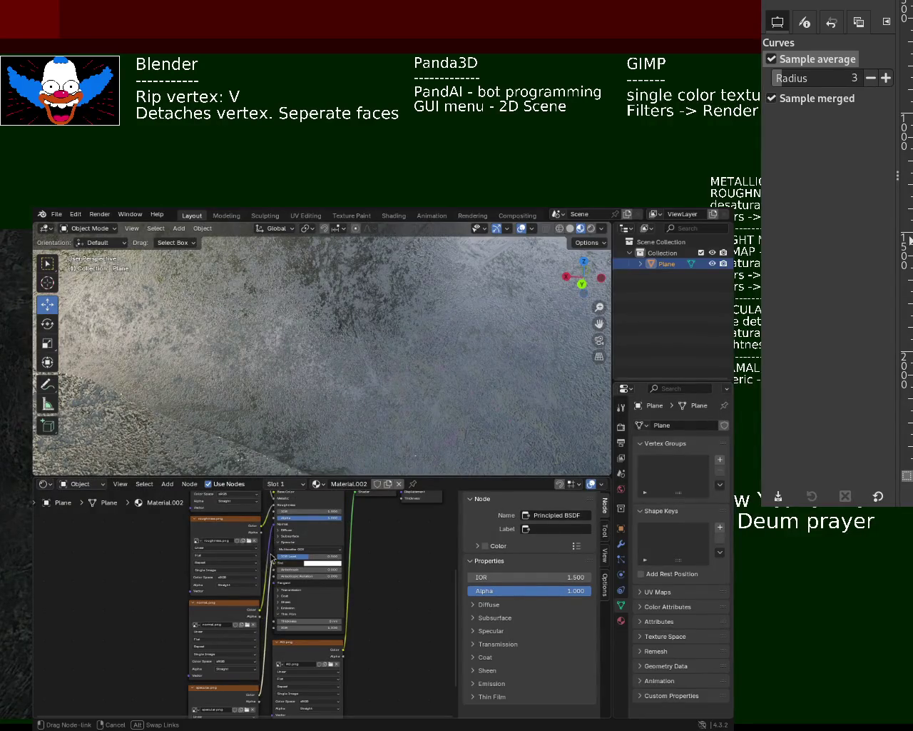
{"action": "left_click_drag", "start_coordinate": [265, 568], "coordinate": [272, 557]}
{"action": "mouse_move", "coordinate": [390, 316]}
{"action": "middle_mouse_down"}
{"action": "mouse_move", "coordinate": [403, 353]}
{"action": "mouse_move", "coordinate": [361, 366]}
{"action": "mouse_move", "coordinate": [336, 350]}
{"action": "middle_mouse_up"}
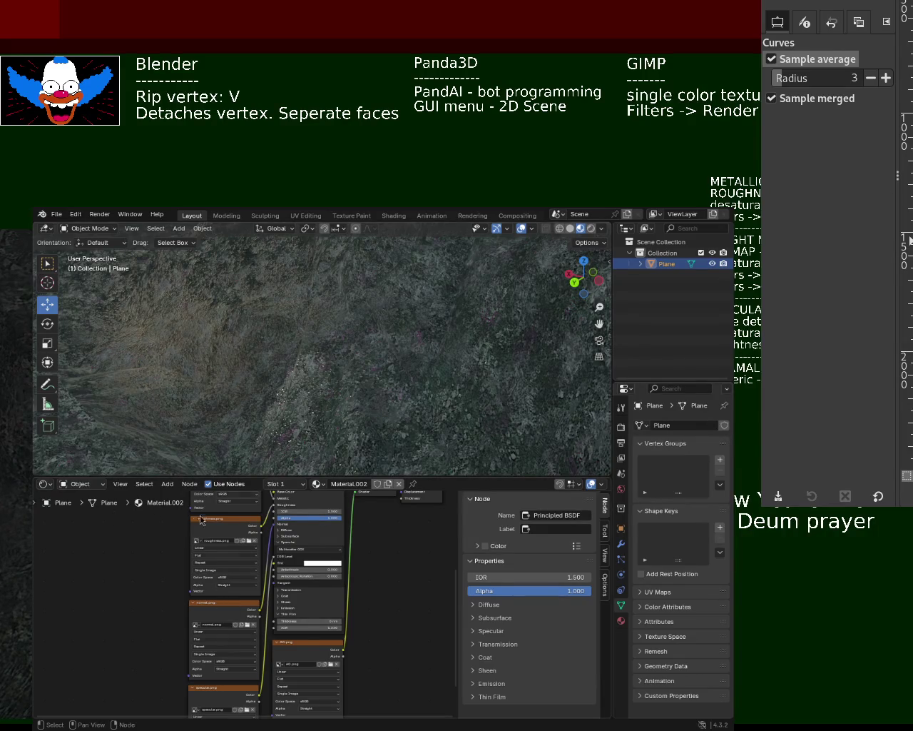
{"action": "middle_click_drag", "start_coordinate": [335, 399], "coordinate": [381, 359]}
{"action": "mouse_move", "coordinate": [317, 338]}
{"action": "middle_mouse_down"}
{"action": "mouse_move", "coordinate": [404, 340]}
{"action": "mouse_move", "coordinate": [427, 331]}
{"action": "mouse_move", "coordinate": [397, 333]}
{"action": "mouse_move", "coordinate": [545, 234]}
{"action": "middle_mouse_up"}
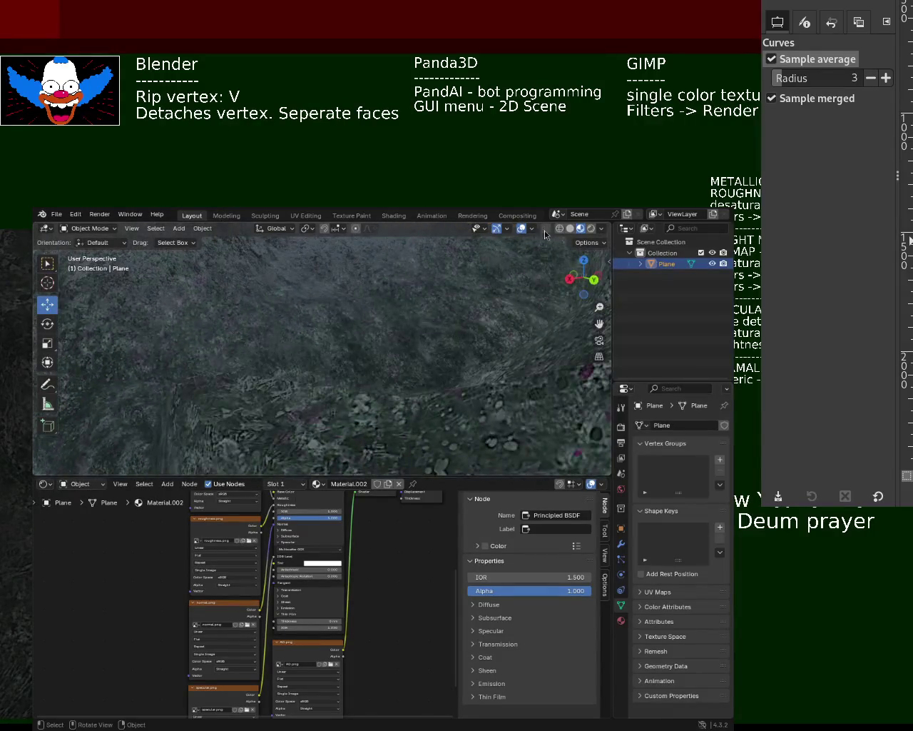
- Switch the viewport to rendered shading and add a Sun light to the scene
{"action": "left_click", "coordinate": [591, 229]}
{"action": "middle_click_drag", "start_coordinate": [374, 356], "coordinate": [366, 401]}
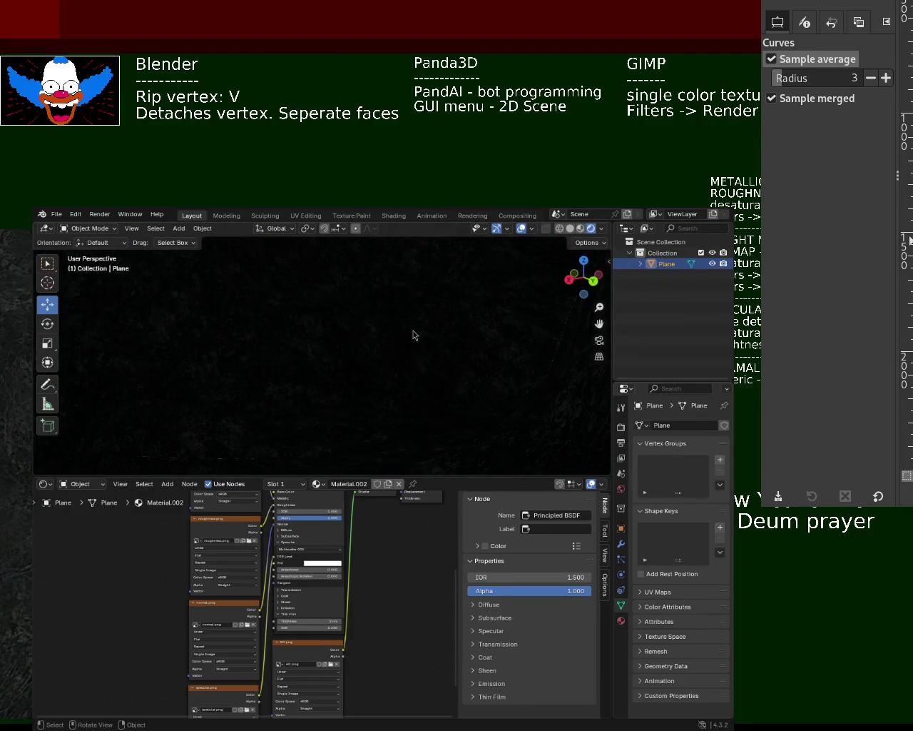
{"action": "left_click", "coordinate": [199, 229]}
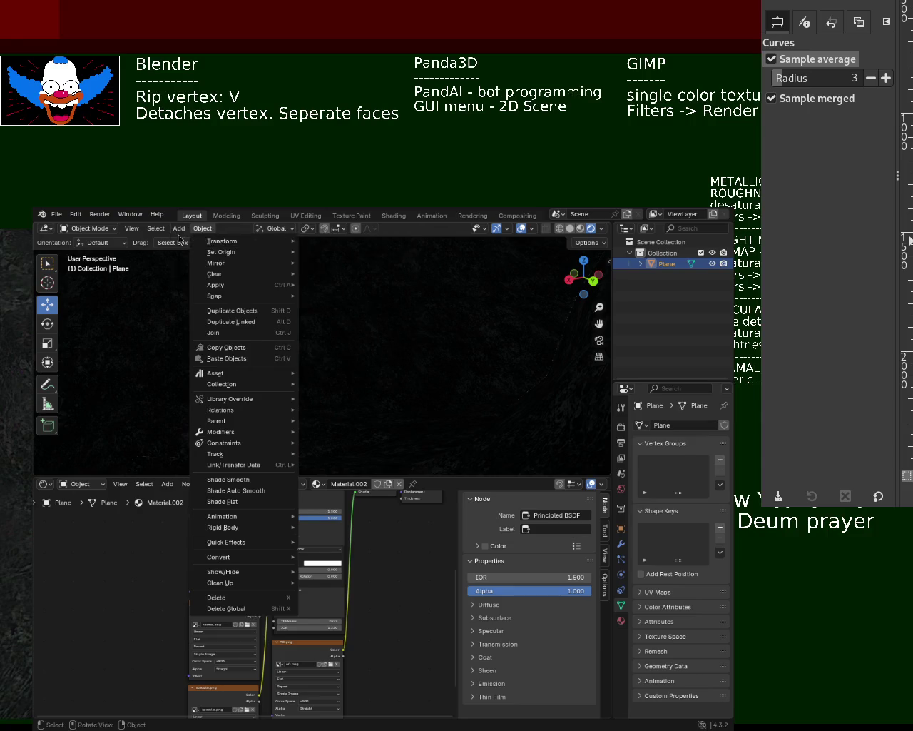
{"action": "mouse_move", "coordinate": [194, 373]}
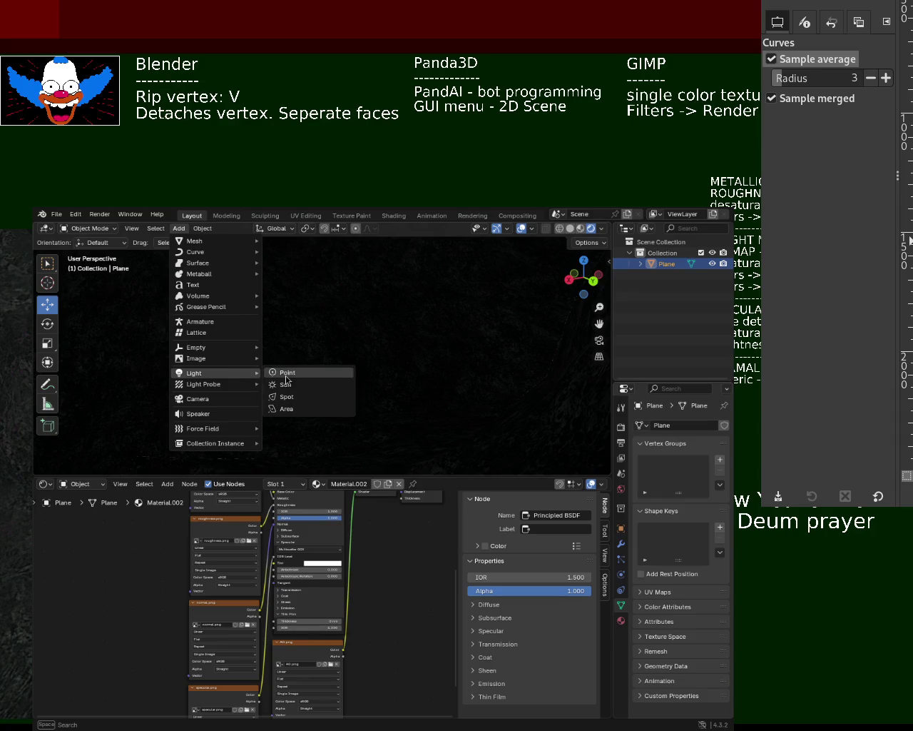
{"action": "left_click", "coordinate": [278, 383]}
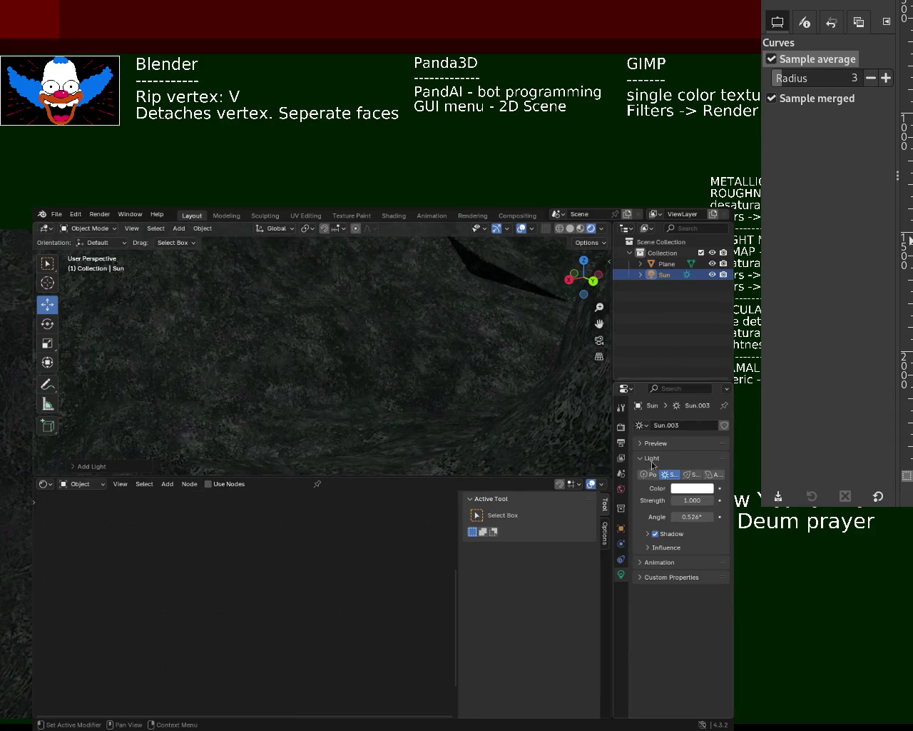
- Set the sun's Strength to 3, then lower it to 2
{"action": "left_click", "coordinate": [681, 500]}
{"action": "type", "text": "3"}
{"action": "key", "text": "Return"}
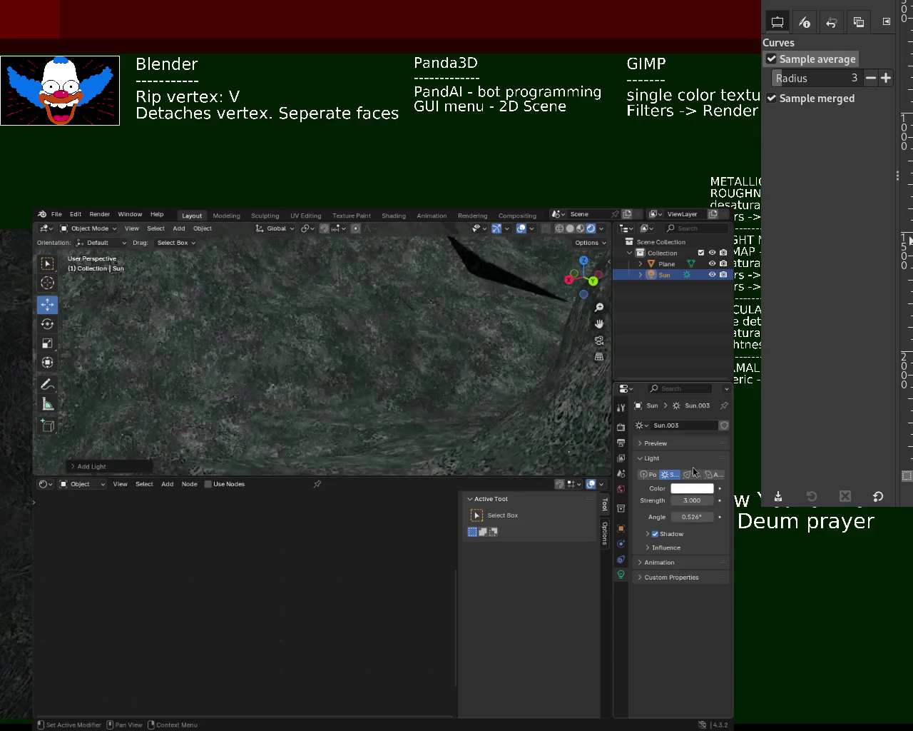
{"action": "left_click_drag", "start_coordinate": [583, 278], "coordinate": [563, 289]}
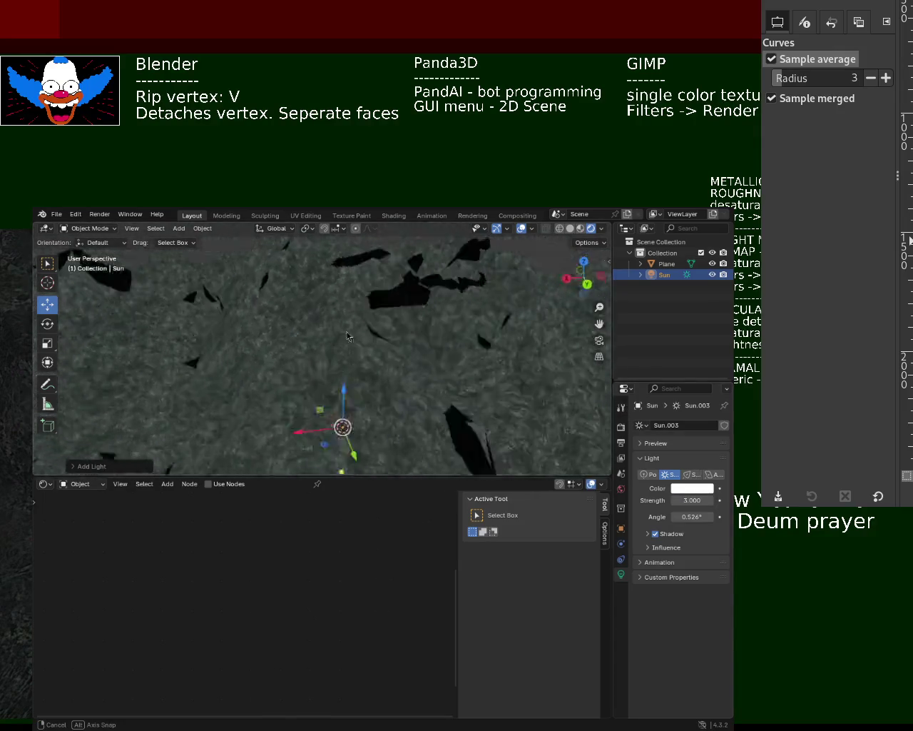
{"action": "left_click", "coordinate": [679, 500]}
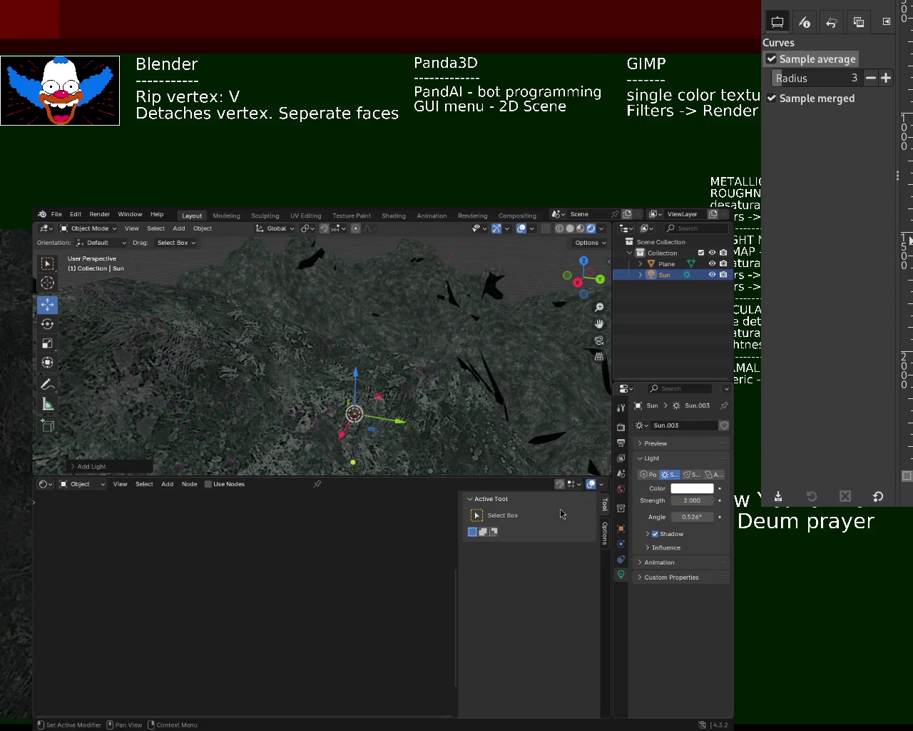
{"action": "mouse_move", "coordinate": [371, 342]}
{"action": "middle_mouse_down"}
{"action": "mouse_move", "coordinate": [400, 323]}
{"action": "mouse_move", "coordinate": [413, 346]}
{"action": "mouse_move", "coordinate": [338, 376]}
{"action": "mouse_move", "coordinate": [377, 359]}
{"action": "mouse_move", "coordinate": [421, 378]}
{"action": "middle_mouse_up"}
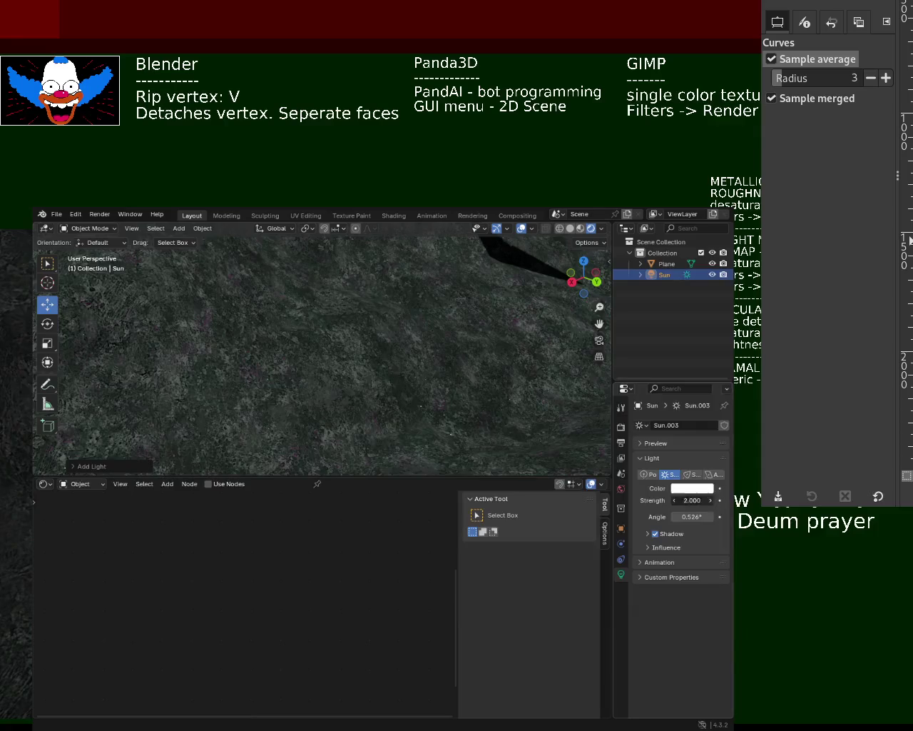
- Enter a sun Strength of 1.5
{"action": "left_click", "coordinate": [702, 502]}
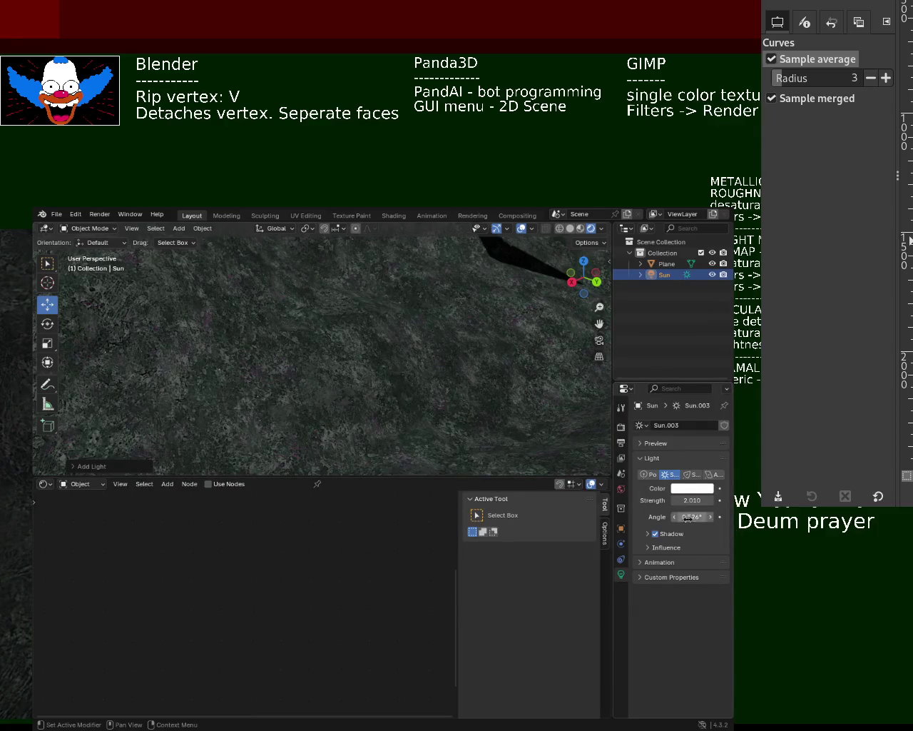
{"action": "left_click", "coordinate": [694, 500]}
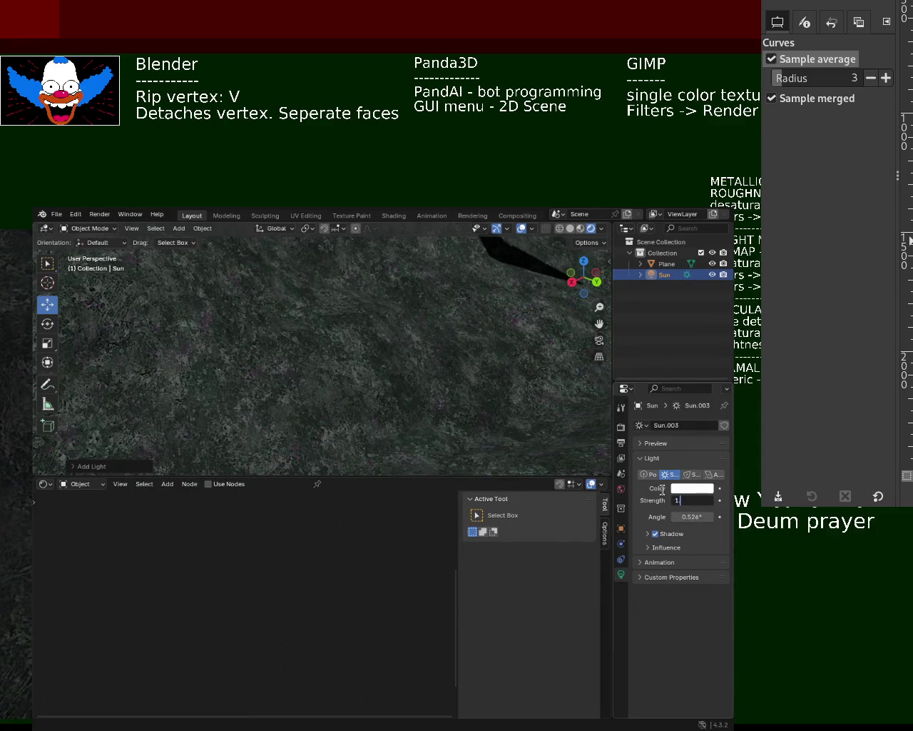
{"action": "type", "text": ".5"}
{"action": "key", "text": "Return"}
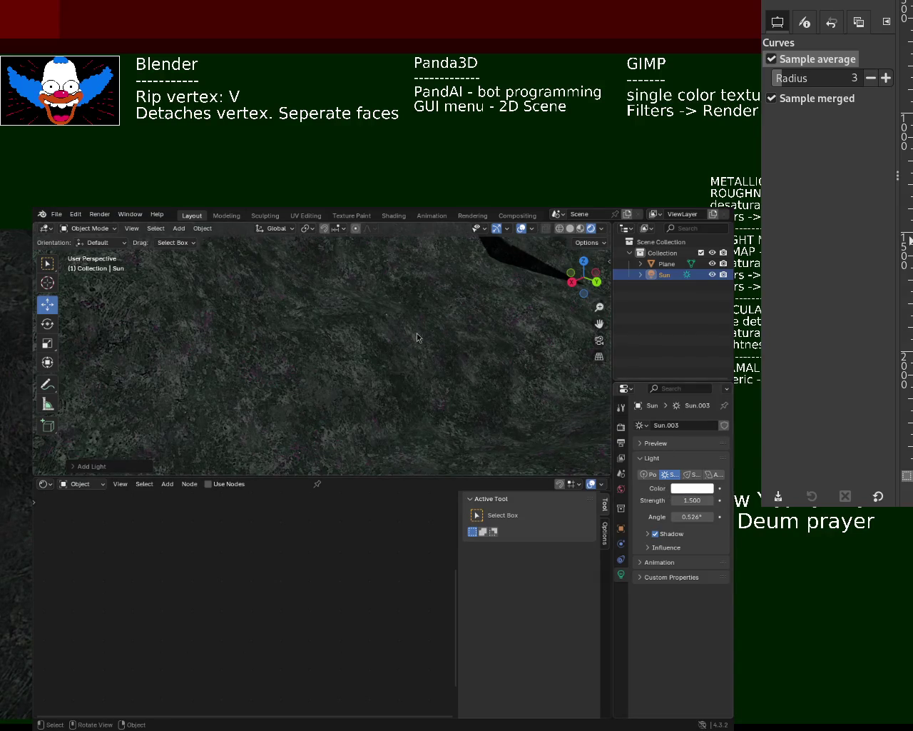
- Switch the viewport to Material Preview shading and orbit around the terrain
{"action": "mouse_move", "coordinate": [417, 334]}
{"action": "middle_mouse_down"}
{"action": "mouse_move", "coordinate": [312, 346]}
{"action": "mouse_move", "coordinate": [324, 347]}
{"action": "mouse_move", "coordinate": [359, 416]}
{"action": "mouse_move", "coordinate": [385, 373]}
{"action": "mouse_move", "coordinate": [387, 398]}
{"action": "mouse_move", "coordinate": [338, 326]}
{"action": "mouse_move", "coordinate": [359, 361]}
{"action": "mouse_move", "coordinate": [348, 333]}
{"action": "mouse_move", "coordinate": [390, 341]}
{"action": "mouse_move", "coordinate": [407, 393]}
{"action": "mouse_move", "coordinate": [357, 316]}
{"action": "mouse_move", "coordinate": [379, 317]}
{"action": "mouse_move", "coordinate": [330, 377]}
{"action": "mouse_move", "coordinate": [444, 318]}
{"action": "mouse_move", "coordinate": [350, 375]}
{"action": "mouse_move", "coordinate": [310, 363]}
{"action": "mouse_move", "coordinate": [317, 367]}
{"action": "middle_mouse_up"}
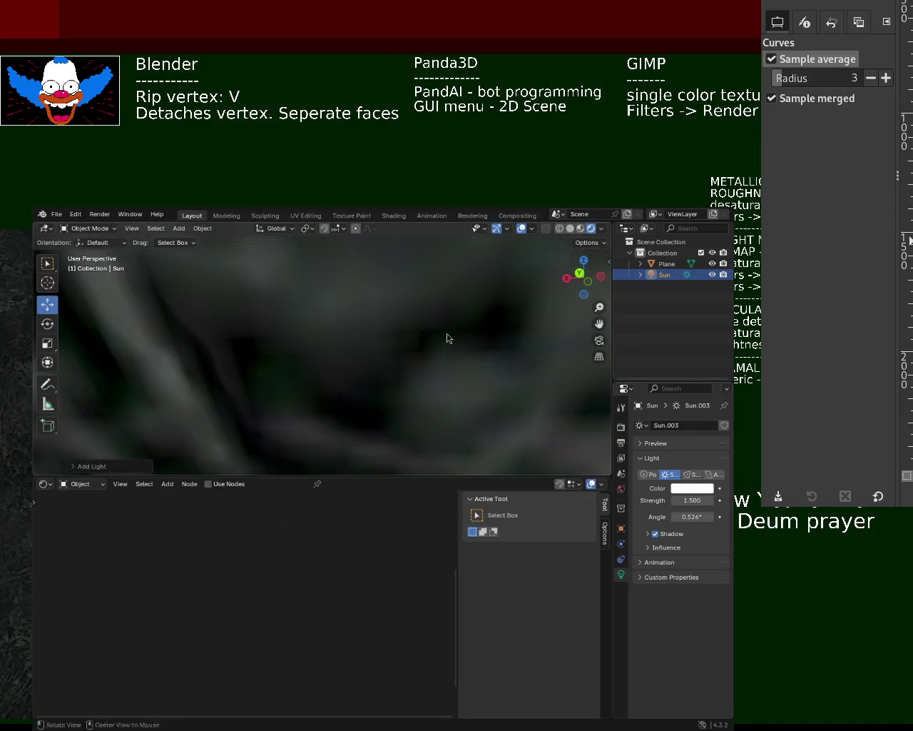
{"action": "mouse_move", "coordinate": [448, 338]}
{"action": "middle_mouse_down"}
{"action": "mouse_move", "coordinate": [374, 319]}
{"action": "mouse_move", "coordinate": [400, 359]}
{"action": "middle_mouse_up"}
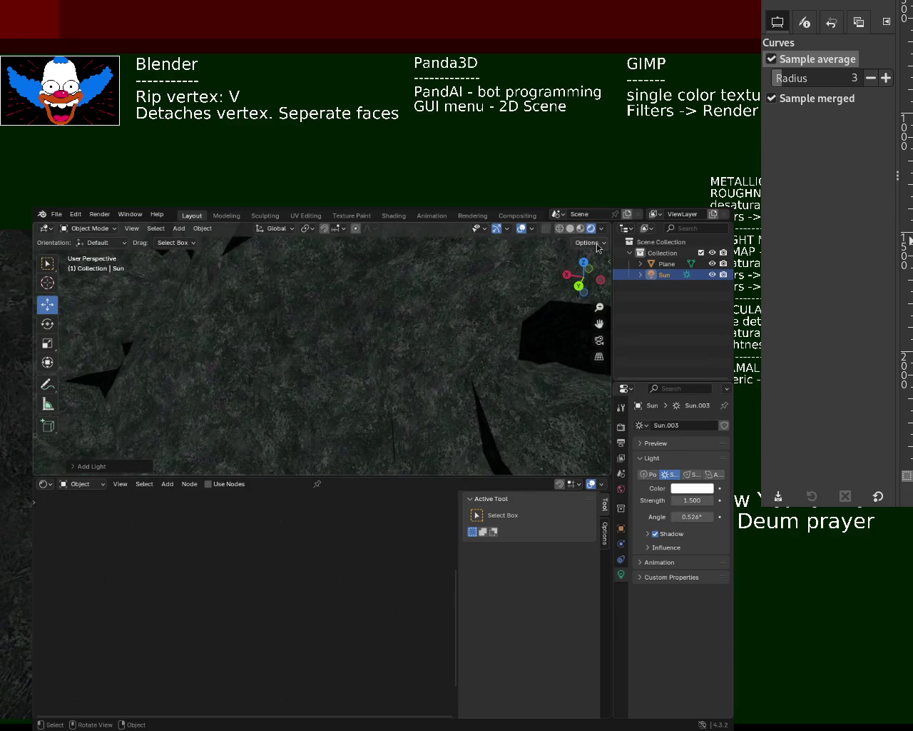
{"action": "left_click", "coordinate": [580, 228]}
{"action": "mouse_move", "coordinate": [326, 322]}
{"action": "middle_mouse_down"}
{"action": "mouse_move", "coordinate": [285, 344]}
{"action": "mouse_move", "coordinate": [275, 339]}
{"action": "mouse_move", "coordinate": [363, 333]}
{"action": "mouse_move", "coordinate": [419, 308]}
{"action": "mouse_move", "coordinate": [350, 387]}
{"action": "middle_mouse_up"}
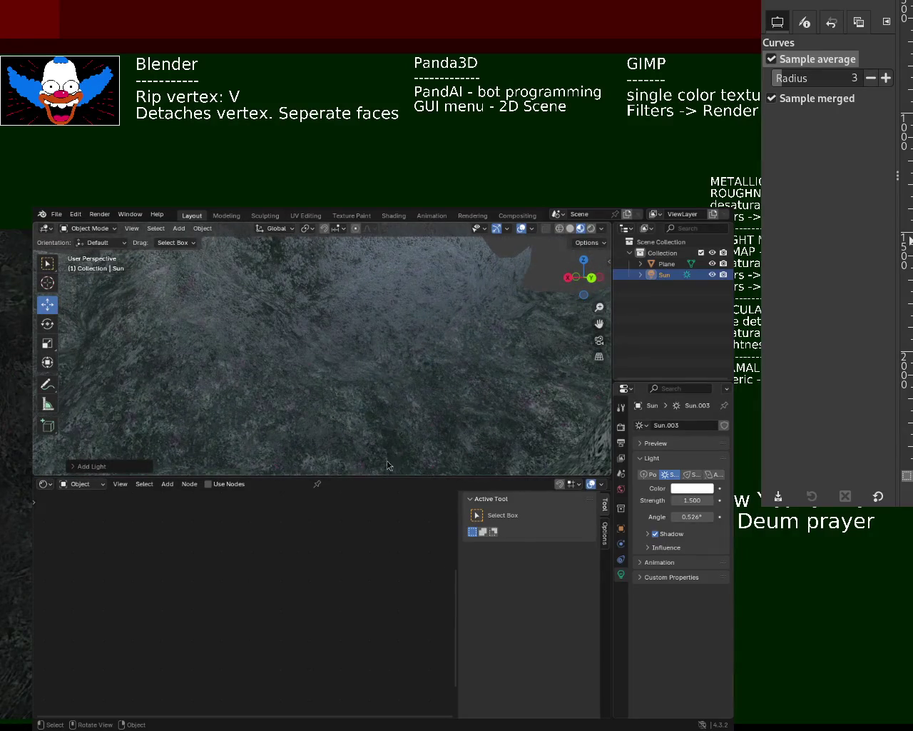
- Turn the bottom editor into a Shader Editor and select Plane to show Material.002's nodes
{"action": "left_click", "coordinate": [43, 484]}
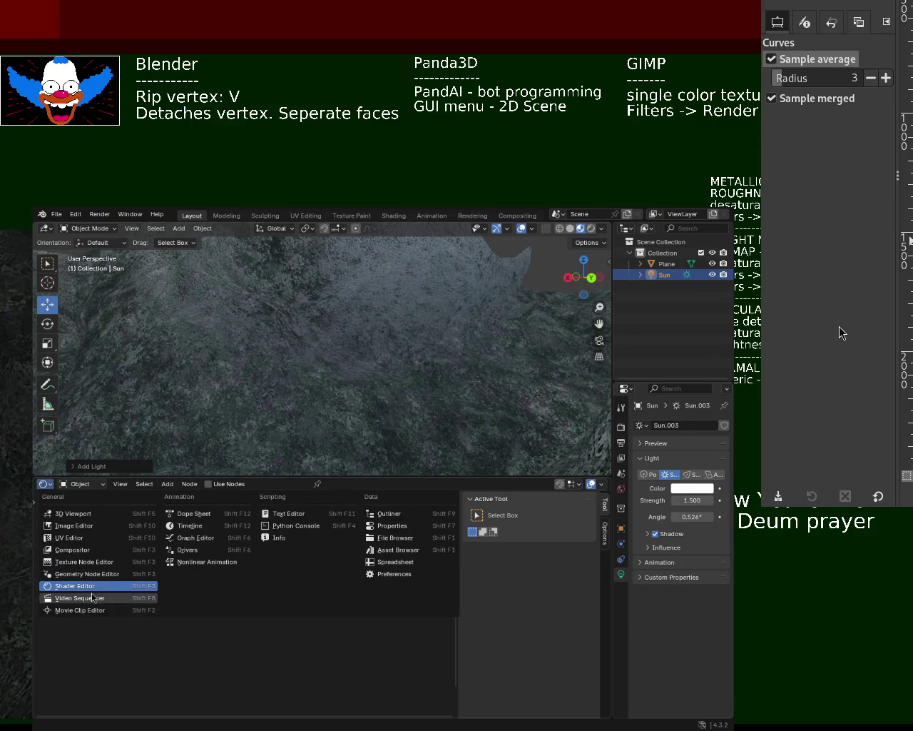
{"action": "left_click", "coordinate": [79, 586]}
{"action": "left_click", "coordinate": [667, 264]}
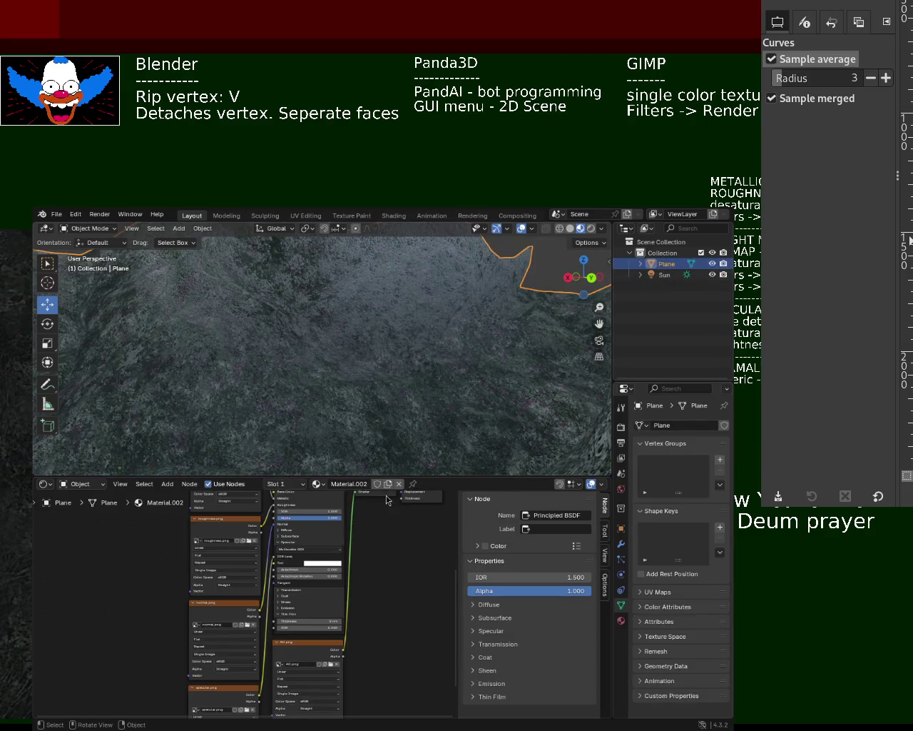
{"action": "middle_click_drag", "start_coordinate": [97, 537], "coordinate": [86, 618]}
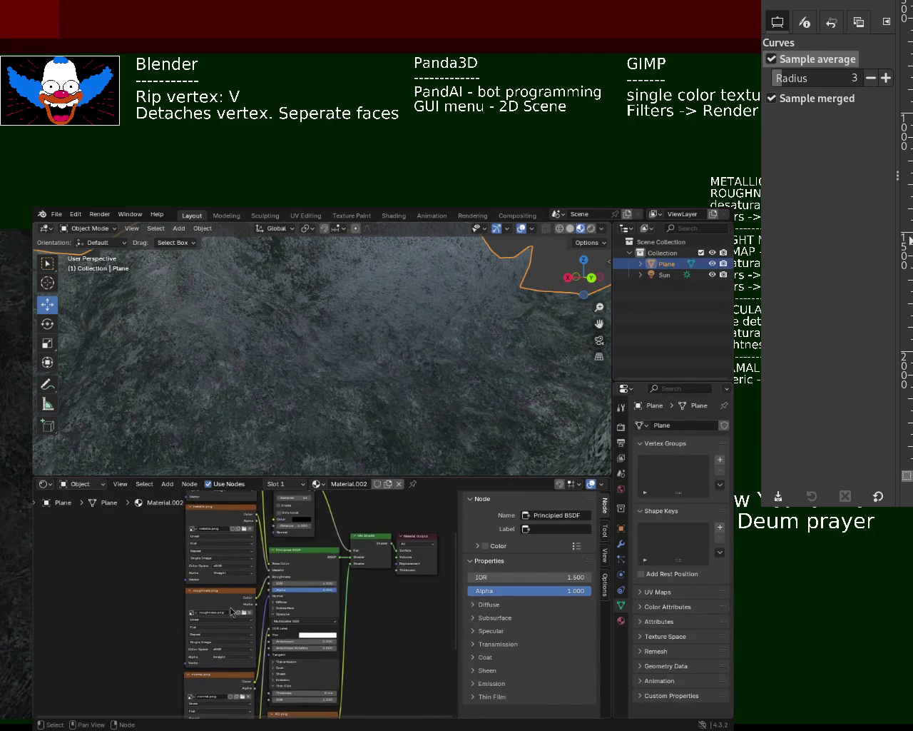
- Unplug and reconnect the roughness.png Color output to the Principled BSDF's Roughness socket
{"action": "left_click_drag", "start_coordinate": [270, 581], "coordinate": [255, 594]}
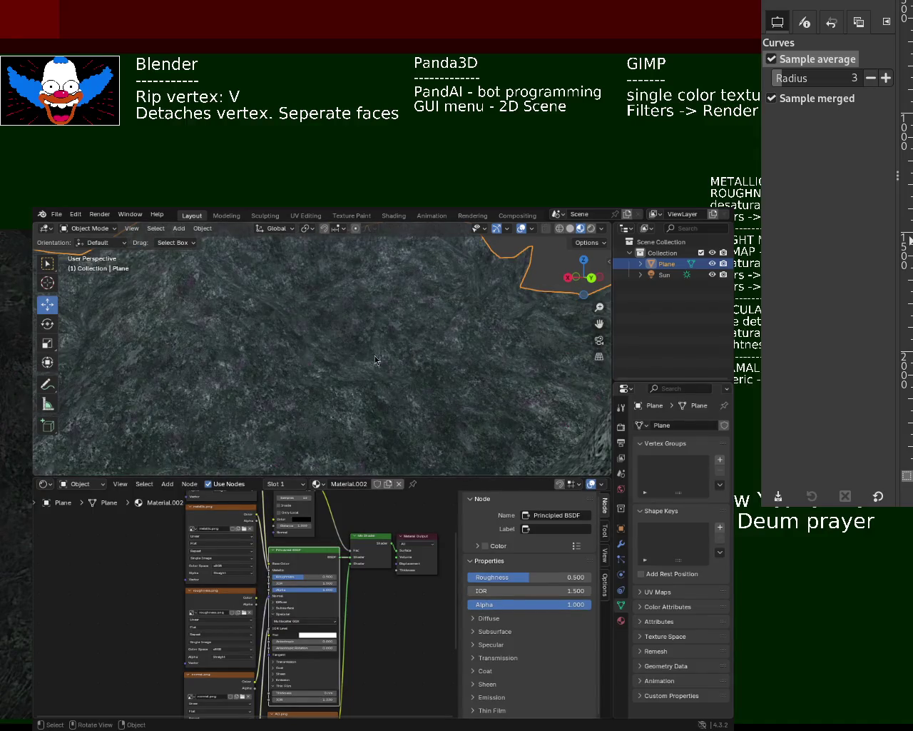
{"action": "mouse_move", "coordinate": [375, 355]}
{"action": "middle_mouse_down"}
{"action": "mouse_move", "coordinate": [268, 365]}
{"action": "mouse_move", "coordinate": [264, 387]}
{"action": "mouse_move", "coordinate": [288, 382]}
{"action": "middle_mouse_up"}
{"action": "left_click", "coordinate": [253, 601]}
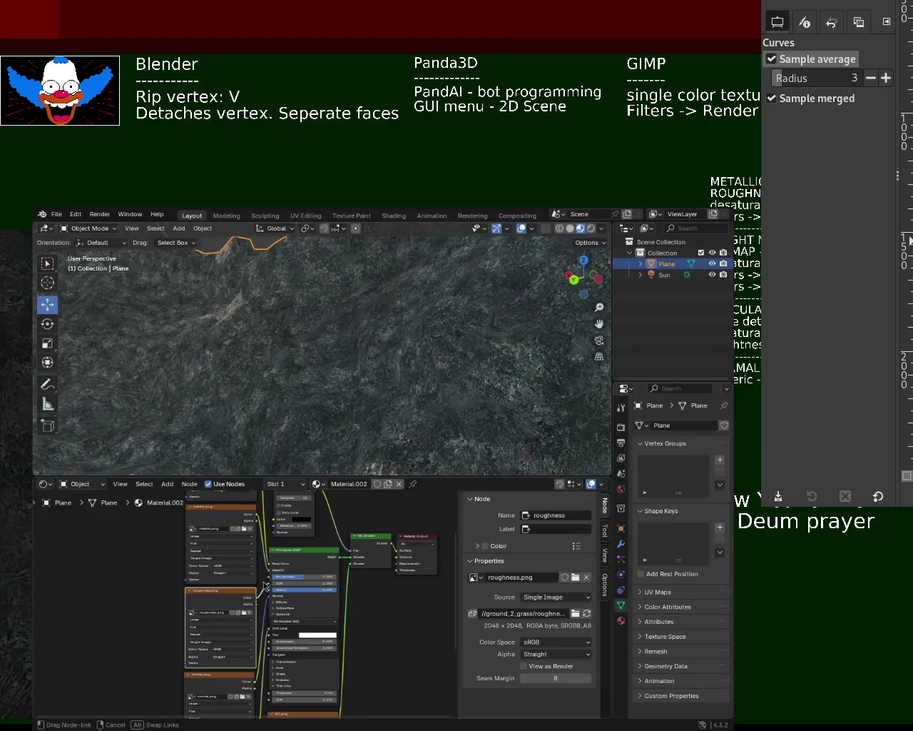
{"action": "middle_click_drag", "start_coordinate": [394, 386], "coordinate": [409, 445]}
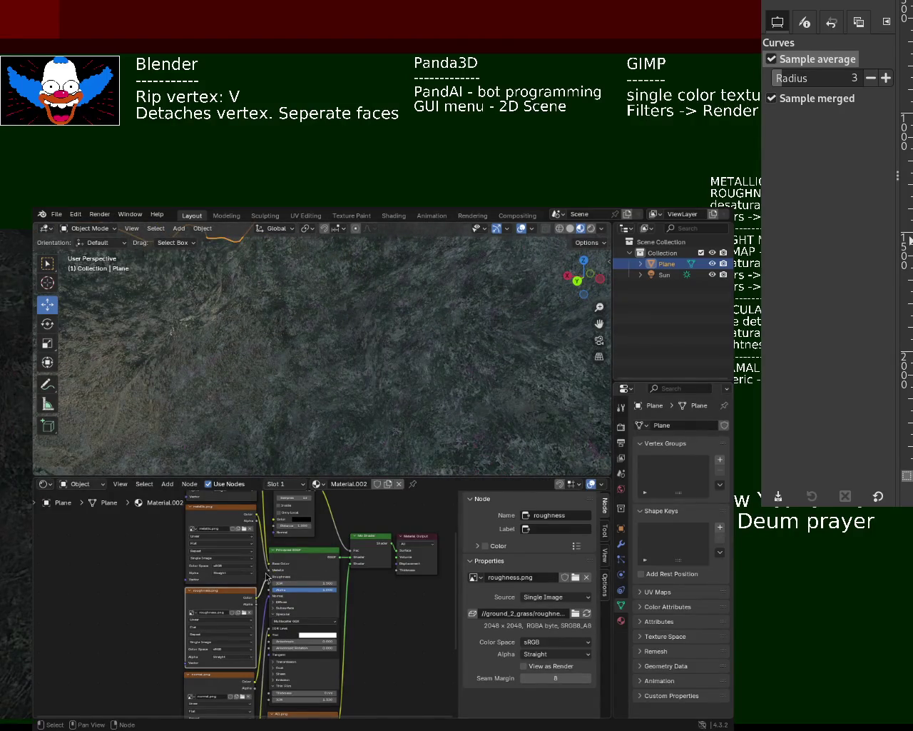
{"action": "mouse_move", "coordinate": [357, 371]}
{"action": "middle_mouse_down"}
{"action": "mouse_move", "coordinate": [336, 406]}
{"action": "mouse_move", "coordinate": [373, 355]}
{"action": "mouse_move", "coordinate": [324, 385]}
{"action": "mouse_move", "coordinate": [321, 347]}
{"action": "mouse_move", "coordinate": [358, 346]}
{"action": "mouse_move", "coordinate": [336, 400]}
{"action": "middle_mouse_up"}
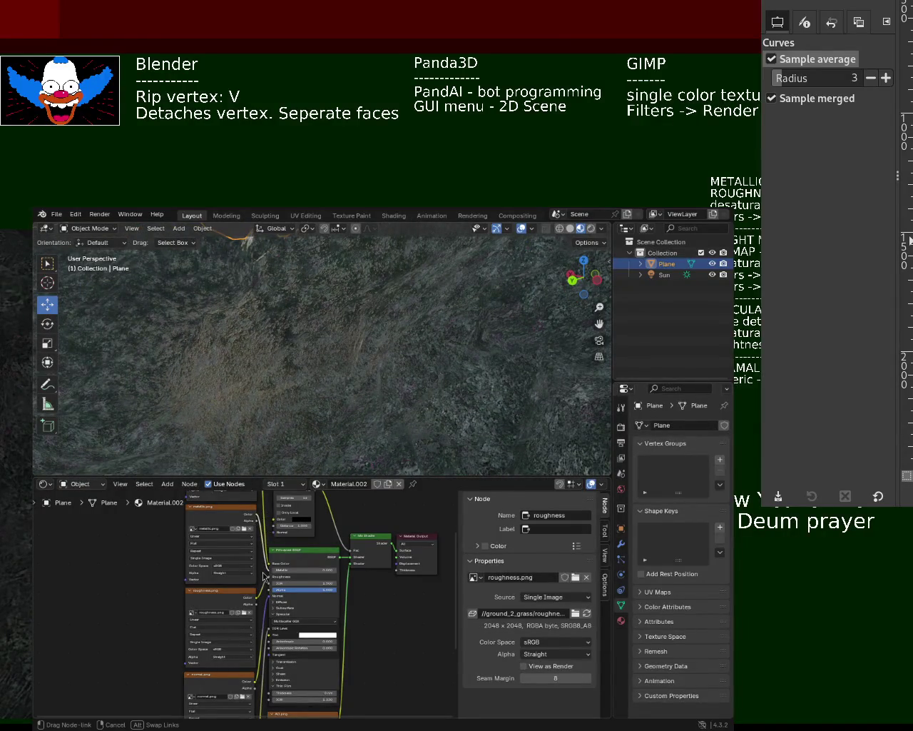
{"action": "left_click_drag", "start_coordinate": [264, 577], "coordinate": [264, 576]}
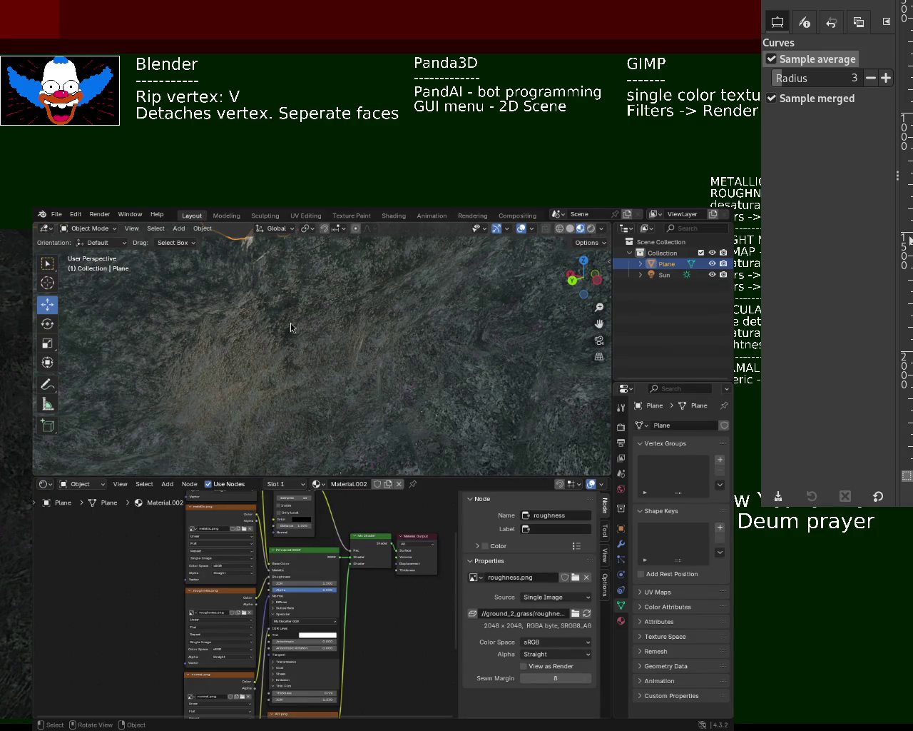
{"action": "middle_click_drag", "start_coordinate": [306, 345], "coordinate": [310, 297], "text": "ctrl"}
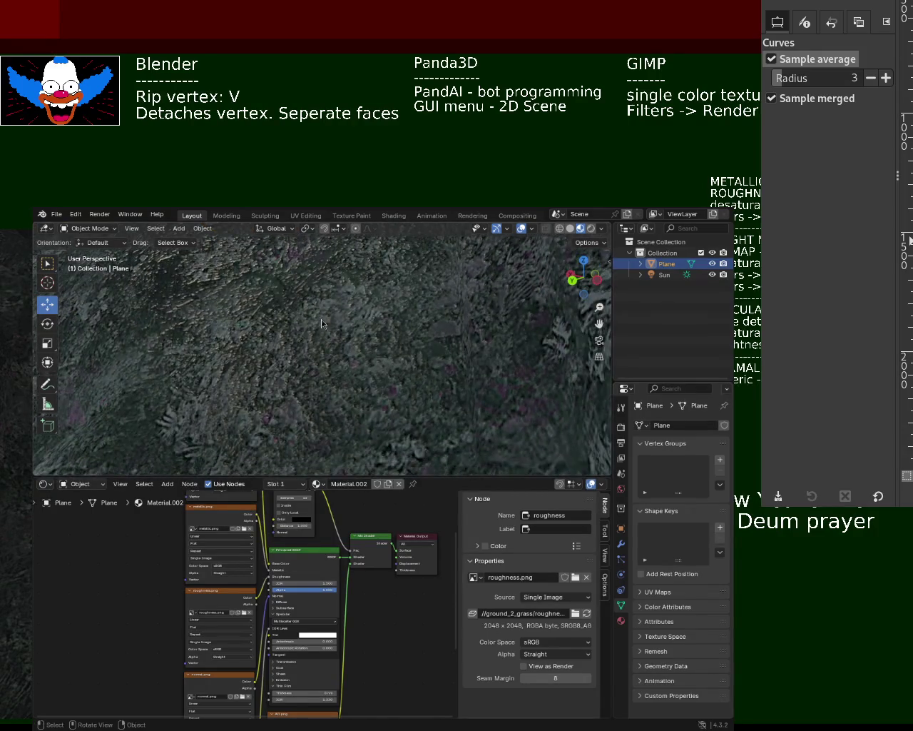
- Connect the metallic.png map to the Principled BSDF's Metallic input
{"action": "left_click", "coordinate": [272, 578]}
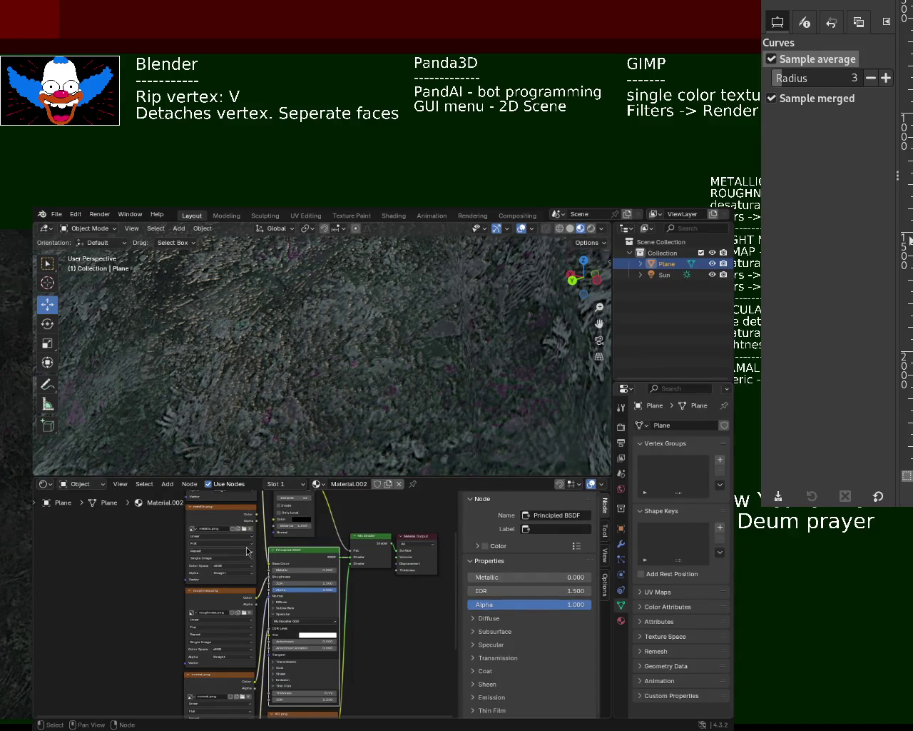
{"action": "left_click_drag", "start_coordinate": [251, 516], "coordinate": [269, 528]}
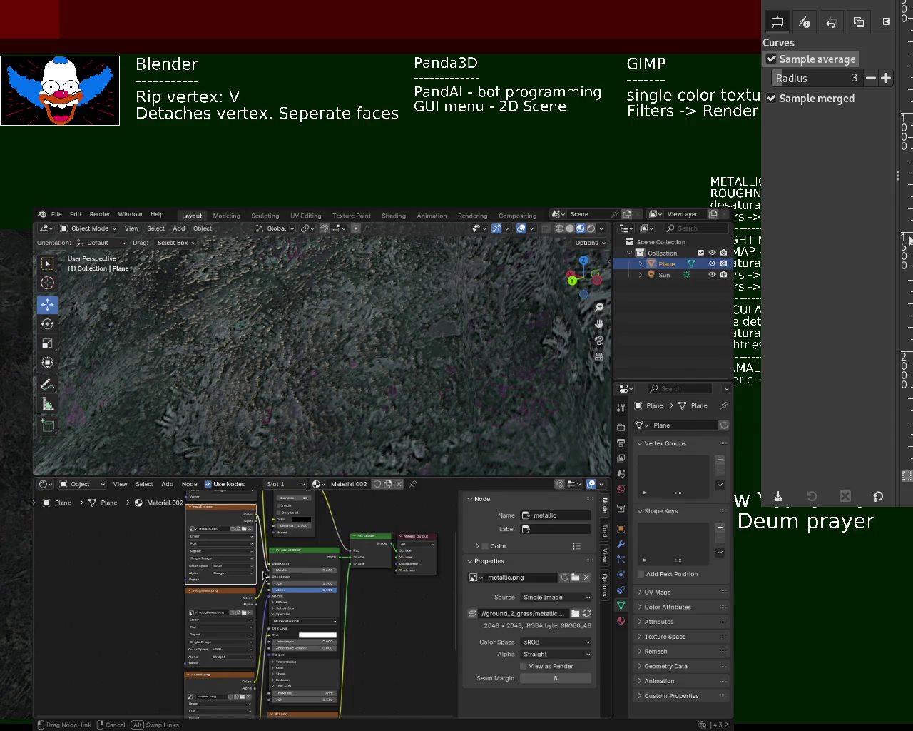
{"action": "left_click_drag", "start_coordinate": [263, 575], "coordinate": [264, 575]}
{"action": "mouse_move", "coordinate": [323, 386]}
{"action": "middle_mouse_down"}
{"action": "mouse_move", "coordinate": [312, 344]}
{"action": "mouse_move", "coordinate": [343, 410]}
{"action": "mouse_move", "coordinate": [314, 377]}
{"action": "mouse_move", "coordinate": [327, 389]}
{"action": "middle_mouse_up"}
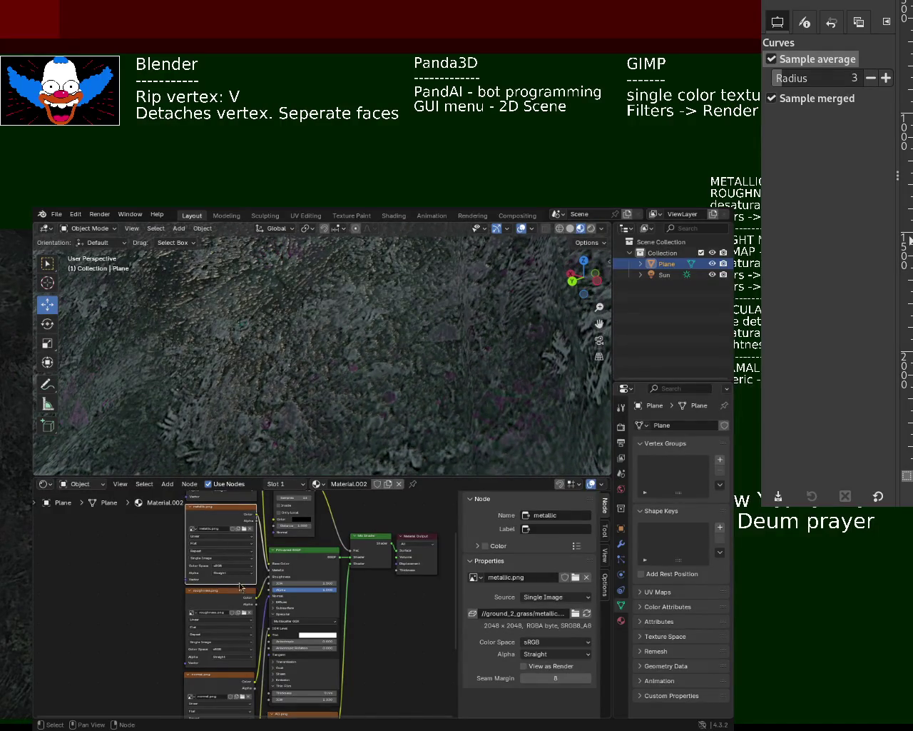
- Remove the metallic.png link from the Metallic input and bring the upper nodes into view
{"action": "left_click", "coordinate": [271, 571]}
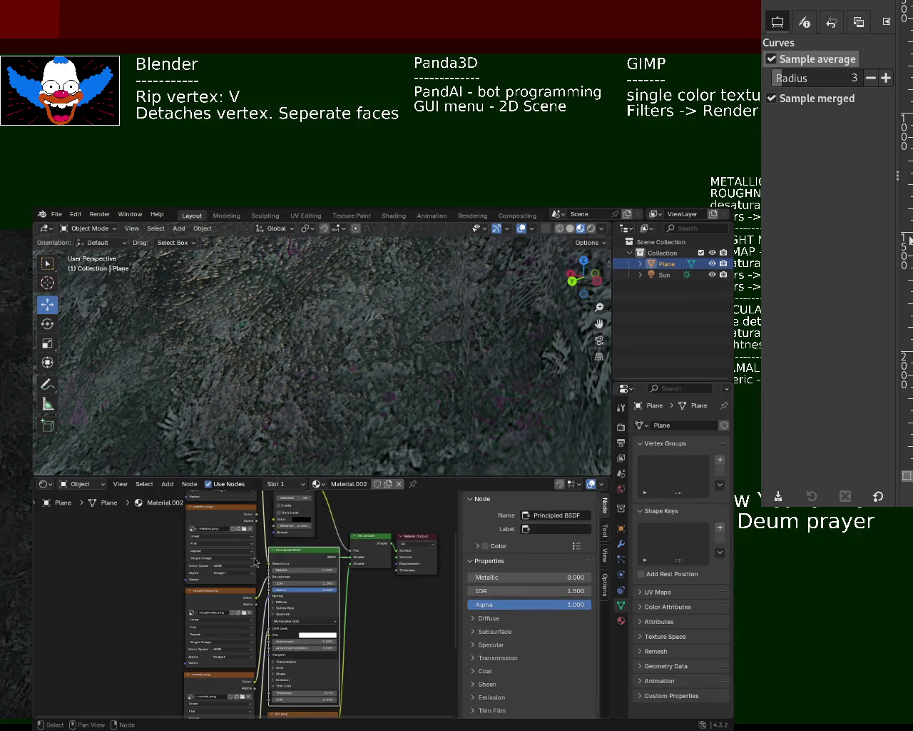
{"action": "mouse_move", "coordinate": [256, 520]}
{"action": "left_mouse_down"}
{"action": "mouse_move", "coordinate": [267, 585]}
{"action": "mouse_move", "coordinate": [269, 571]}
{"action": "left_mouse_up"}
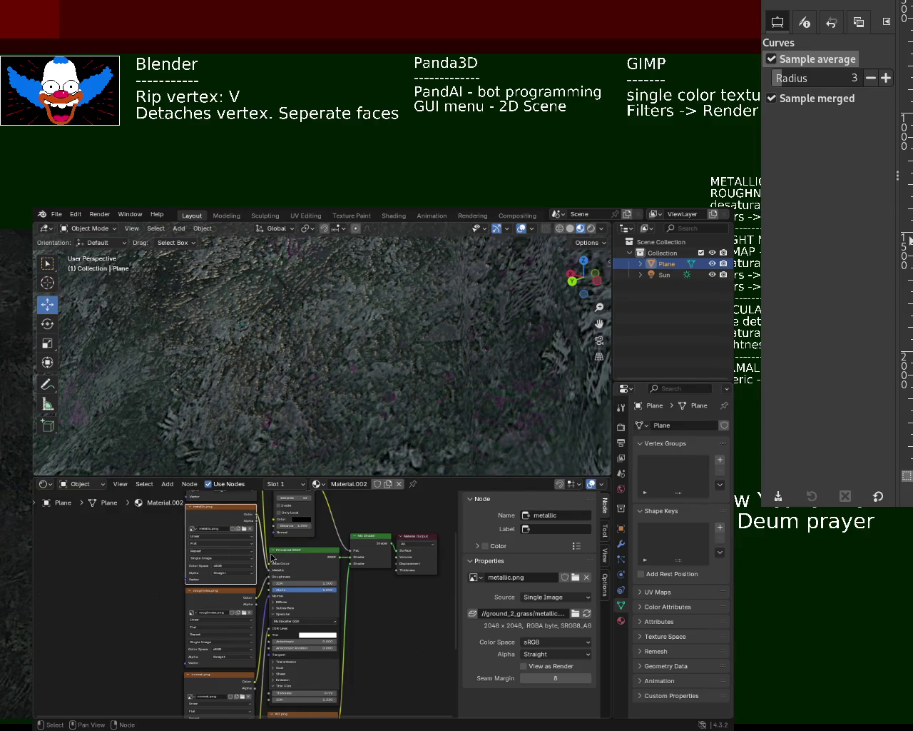
{"action": "mouse_move", "coordinate": [364, 371]}
{"action": "middle_mouse_down"}
{"action": "mouse_move", "coordinate": [455, 329]}
{"action": "mouse_move", "coordinate": [324, 573]}
{"action": "middle_mouse_up"}
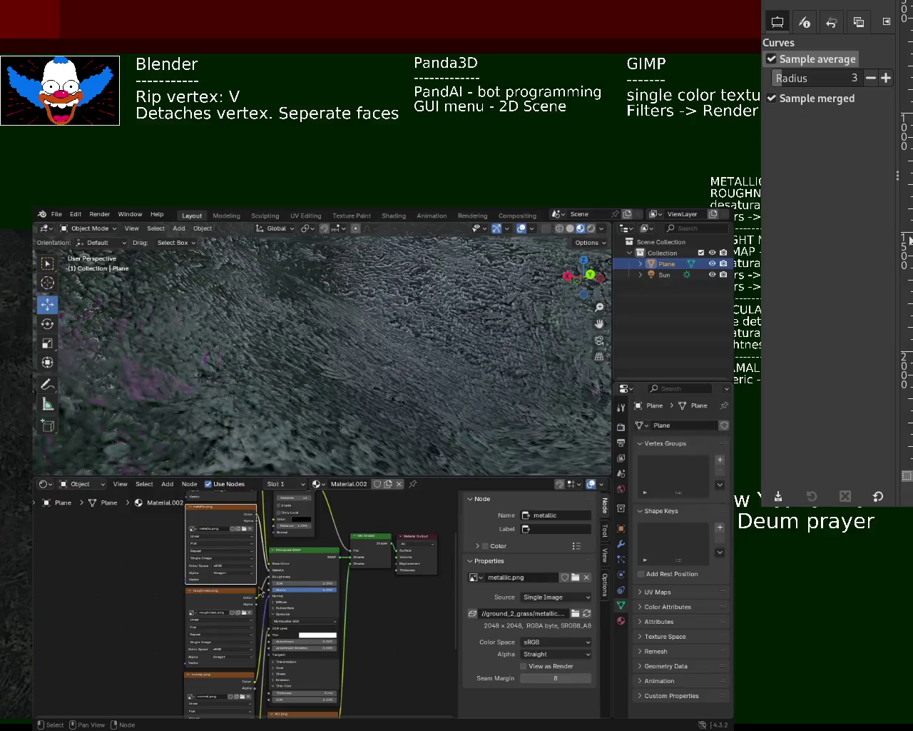
{"action": "mouse_move", "coordinate": [268, 572]}
{"action": "left_mouse_down"}
{"action": "mouse_move", "coordinate": [254, 561]}
{"action": "mouse_move", "coordinate": [270, 578]}
{"action": "left_mouse_up"}
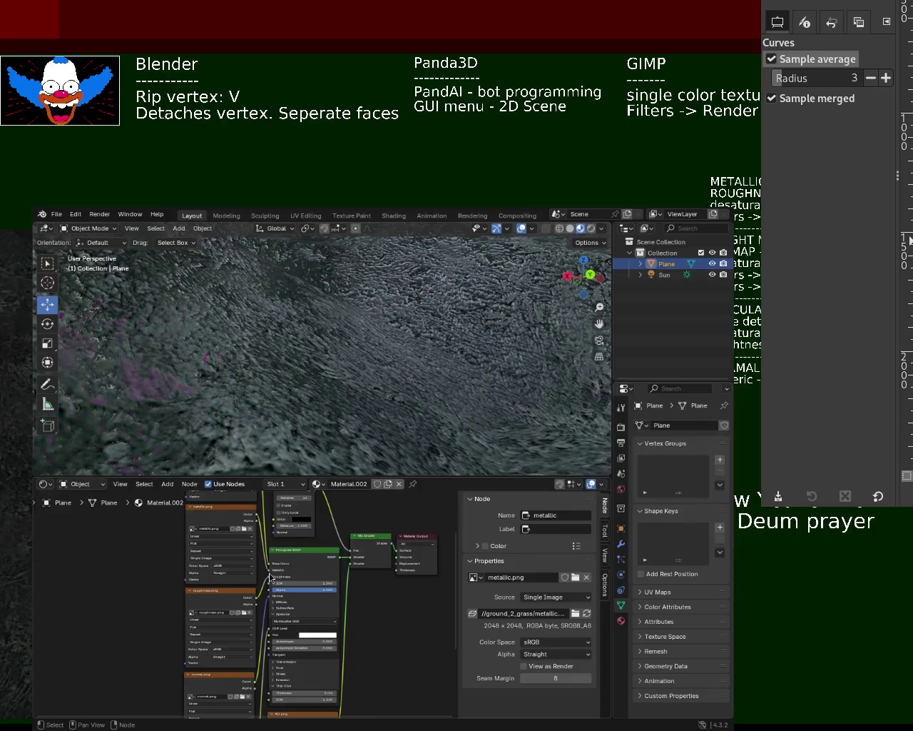
{"action": "mouse_move", "coordinate": [483, 397]}
{"action": "middle_mouse_down"}
{"action": "mouse_move", "coordinate": [427, 386]}
{"action": "mouse_move", "coordinate": [483, 392]}
{"action": "mouse_move", "coordinate": [386, 422]}
{"action": "mouse_move", "coordinate": [481, 446]}
{"action": "mouse_move", "coordinate": [518, 419]}
{"action": "mouse_move", "coordinate": [498, 412]}
{"action": "mouse_move", "coordinate": [500, 360]}
{"action": "middle_mouse_up"}
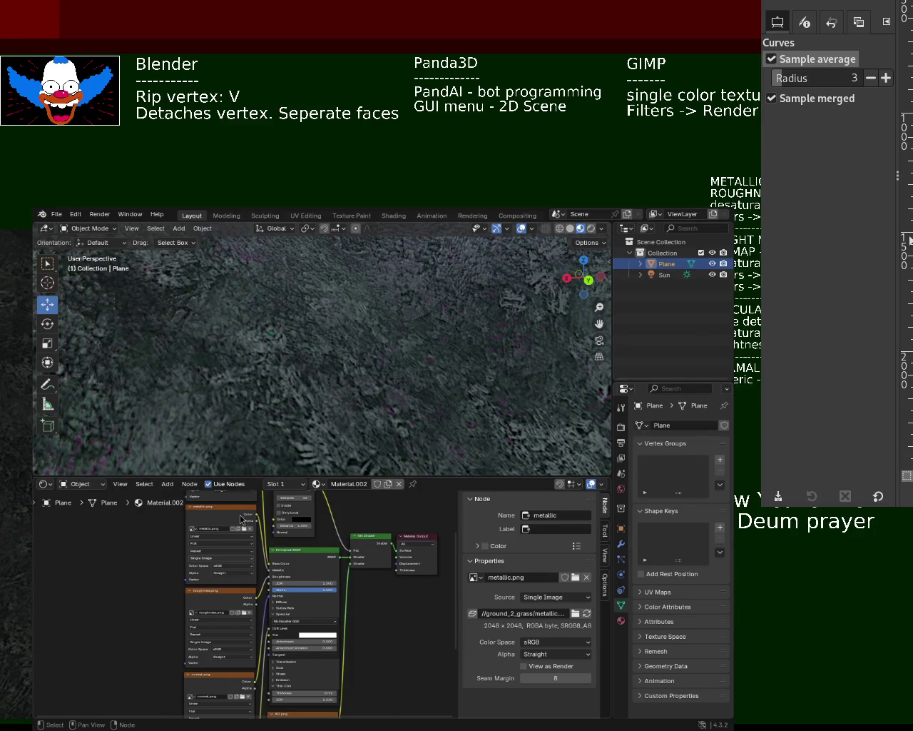
{"action": "middle_click_drag", "start_coordinate": [148, 584], "coordinate": [143, 550]}
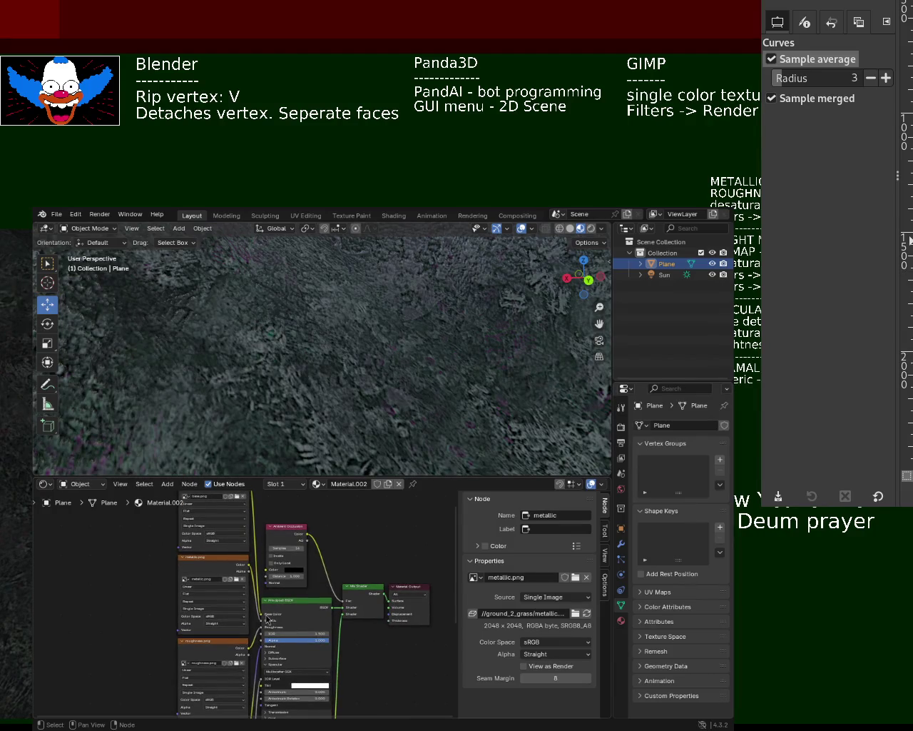
- Link the roughness.png colour output to the Principled BSDF Roughness input and orbit to check the terrain
{"action": "middle_click_drag", "start_coordinate": [266, 690], "coordinate": [276, 626]}
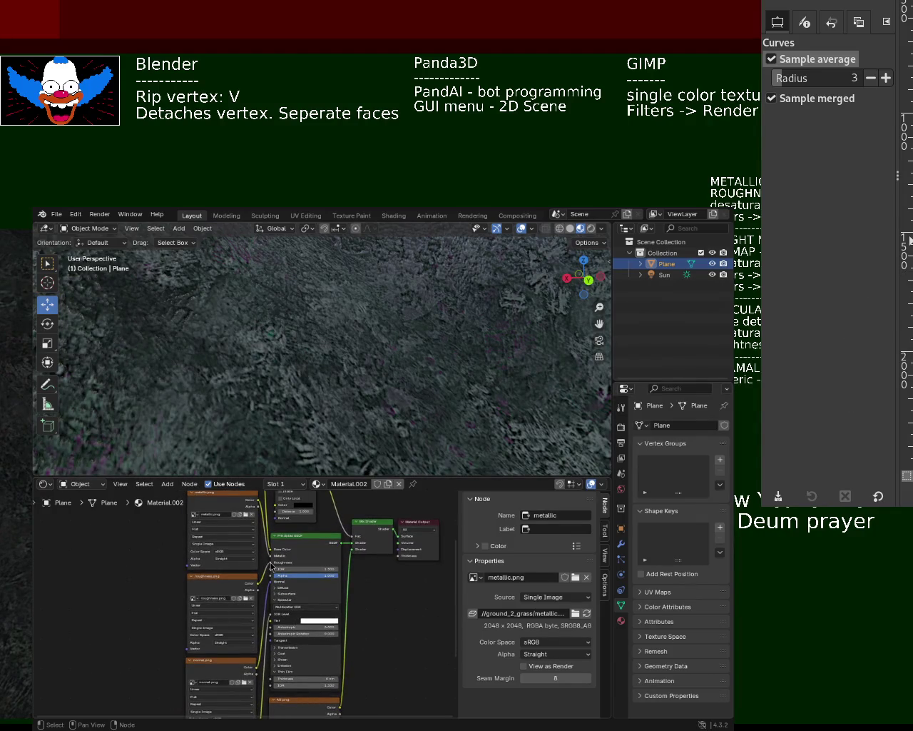
{"action": "left_click", "coordinate": [271, 567]}
{"action": "left_click_drag", "start_coordinate": [258, 589], "coordinate": [270, 567]}
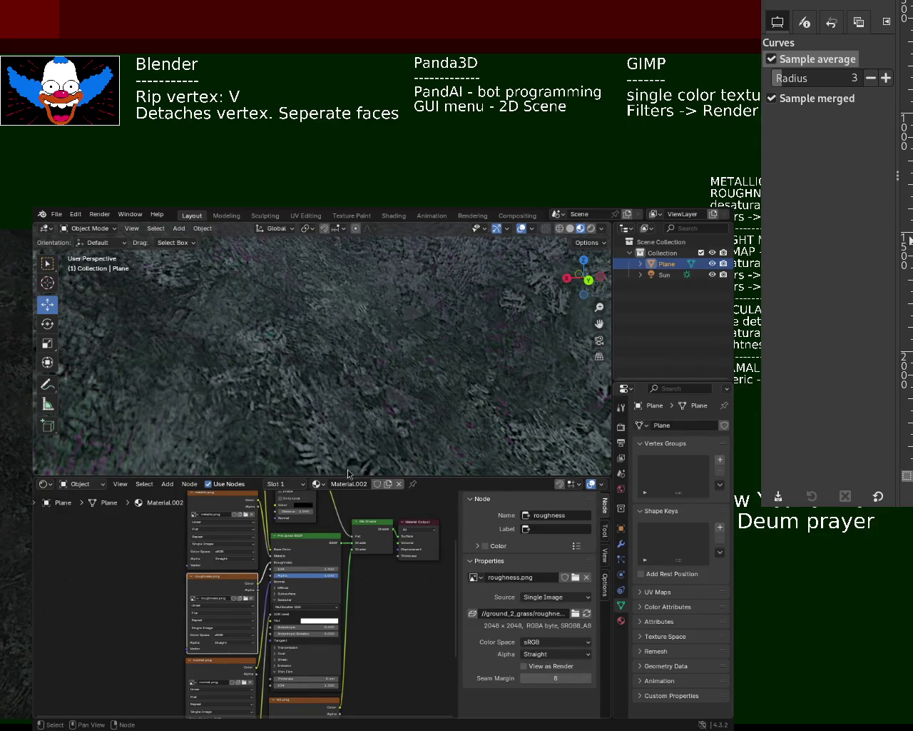
{"action": "middle_click_drag", "start_coordinate": [386, 357], "coordinate": [441, 307]}
{"action": "scroll", "coordinate": [203, 639], "scroll_direction": "down", "scroll_amount": 2, "text": "shift"}
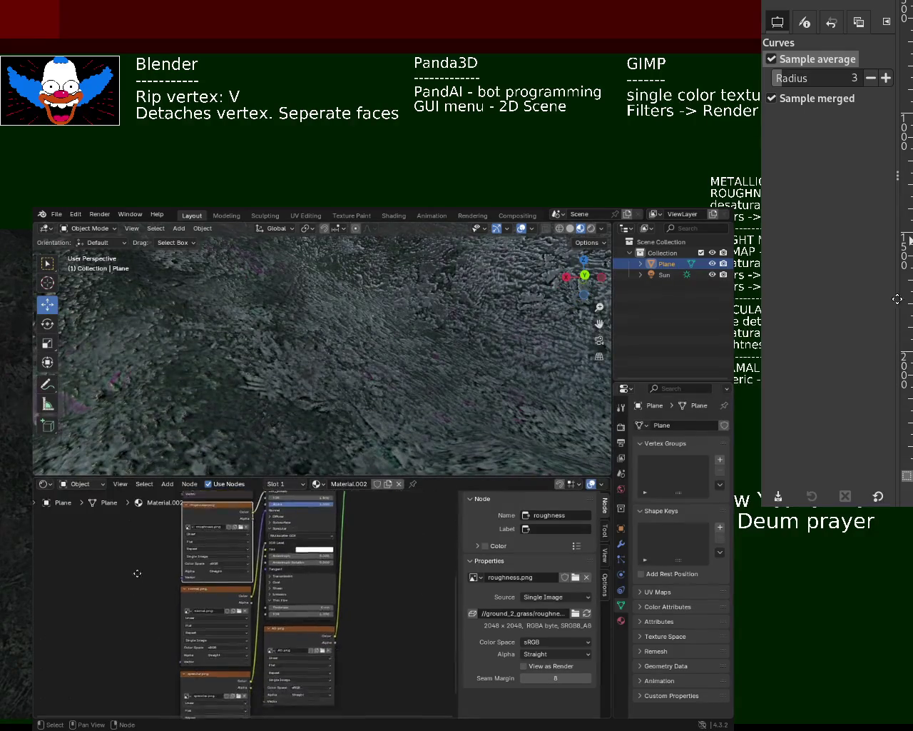
{"action": "scroll", "coordinate": [262, 583], "scroll_direction": "down", "scroll_amount": 2, "text": "shift"}
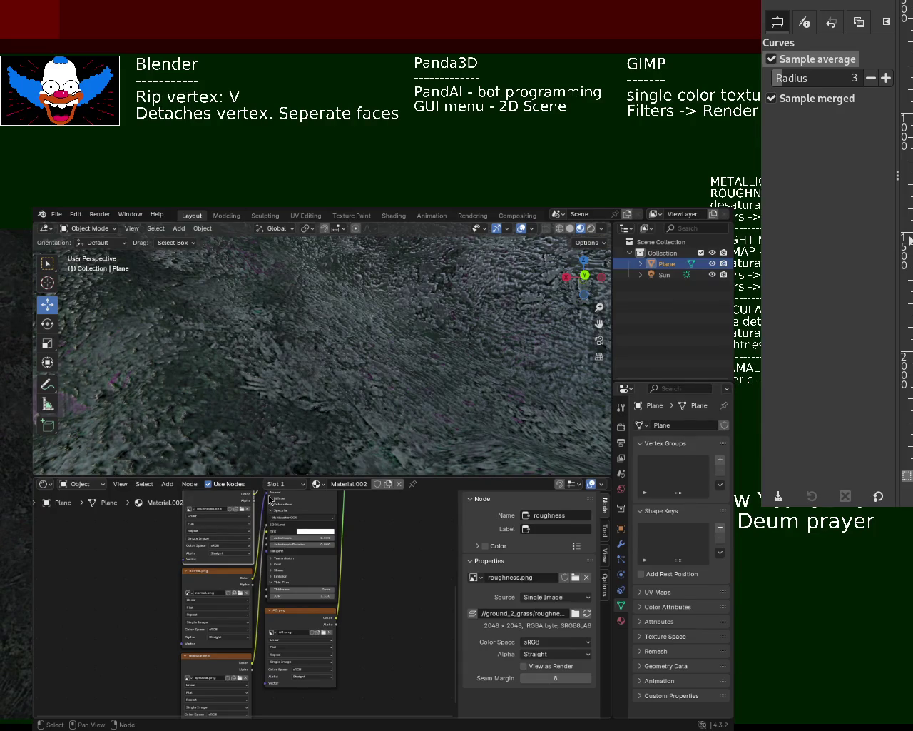
{"action": "left_click", "coordinate": [270, 499]}
{"action": "mouse_move", "coordinate": [451, 348]}
{"action": "middle_mouse_down"}
{"action": "mouse_move", "coordinate": [430, 351]}
{"action": "mouse_move", "coordinate": [386, 413]}
{"action": "mouse_move", "coordinate": [393, 361]}
{"action": "mouse_move", "coordinate": [467, 365]}
{"action": "mouse_move", "coordinate": [363, 367]}
{"action": "mouse_move", "coordinate": [302, 317]}
{"action": "mouse_move", "coordinate": [382, 355]}
{"action": "mouse_move", "coordinate": [370, 341]}
{"action": "mouse_move", "coordinate": [315, 331]}
{"action": "mouse_move", "coordinate": [350, 336]}
{"action": "mouse_move", "coordinate": [365, 300]}
{"action": "mouse_move", "coordinate": [363, 340]}
{"action": "mouse_move", "coordinate": [397, 414]}
{"action": "mouse_move", "coordinate": [409, 399]}
{"action": "mouse_move", "coordinate": [362, 363]}
{"action": "mouse_move", "coordinate": [361, 318]}
{"action": "mouse_move", "coordinate": [398, 426]}
{"action": "middle_mouse_up"}
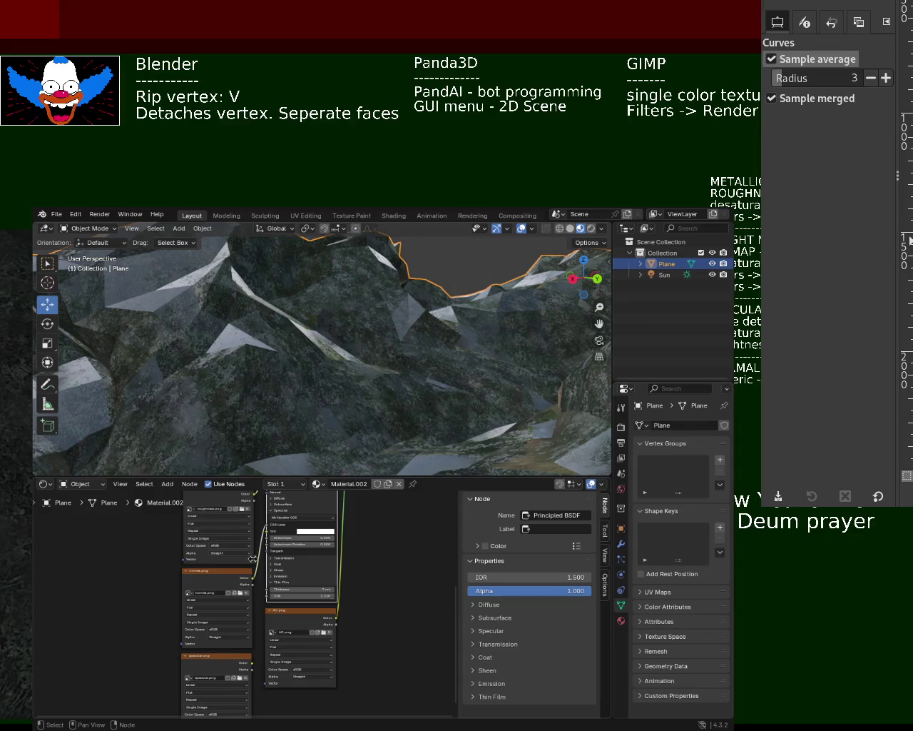
- Move an existing link onto a different Principled BSDF input and inspect the terrain
{"action": "middle_click_drag", "start_coordinate": [157, 572], "coordinate": [160, 590]}
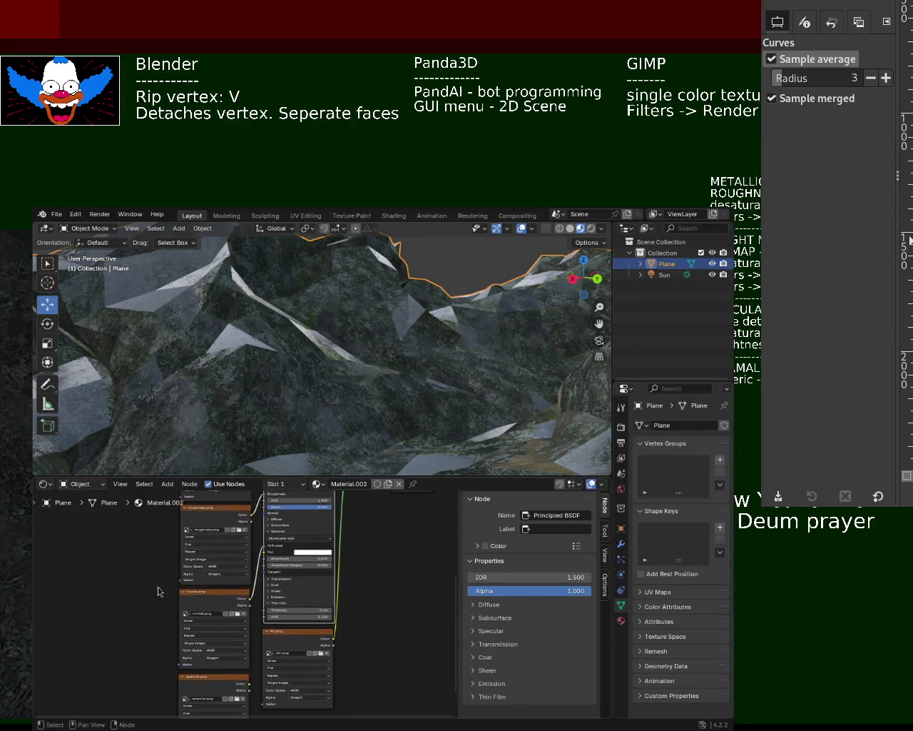
{"action": "left_click_drag", "start_coordinate": [265, 553], "coordinate": [246, 576]}
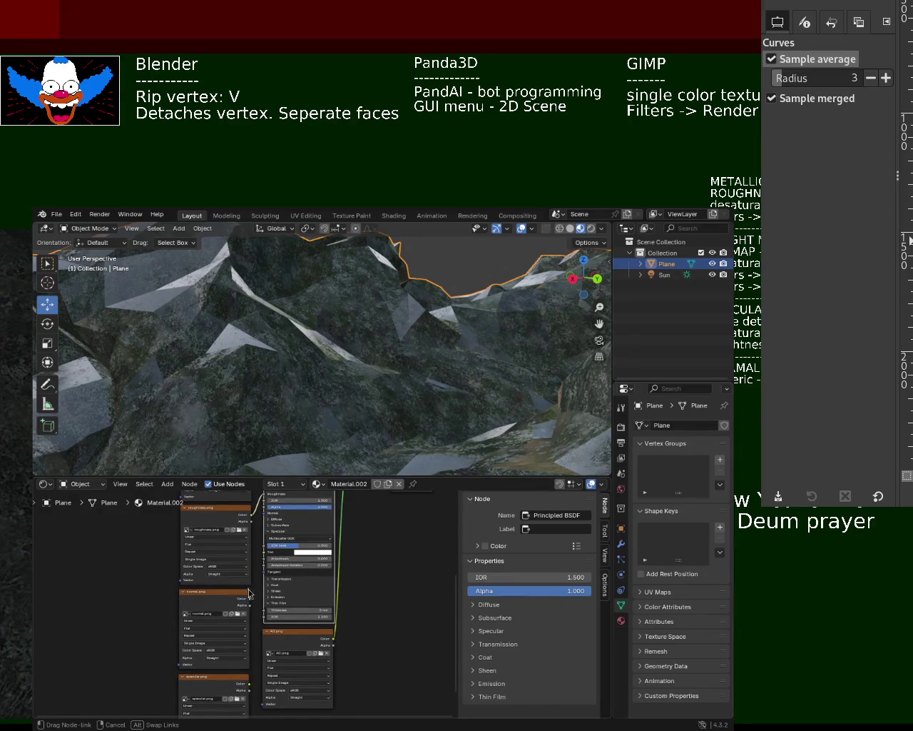
{"action": "left_click_drag", "start_coordinate": [263, 525], "coordinate": [253, 610]}
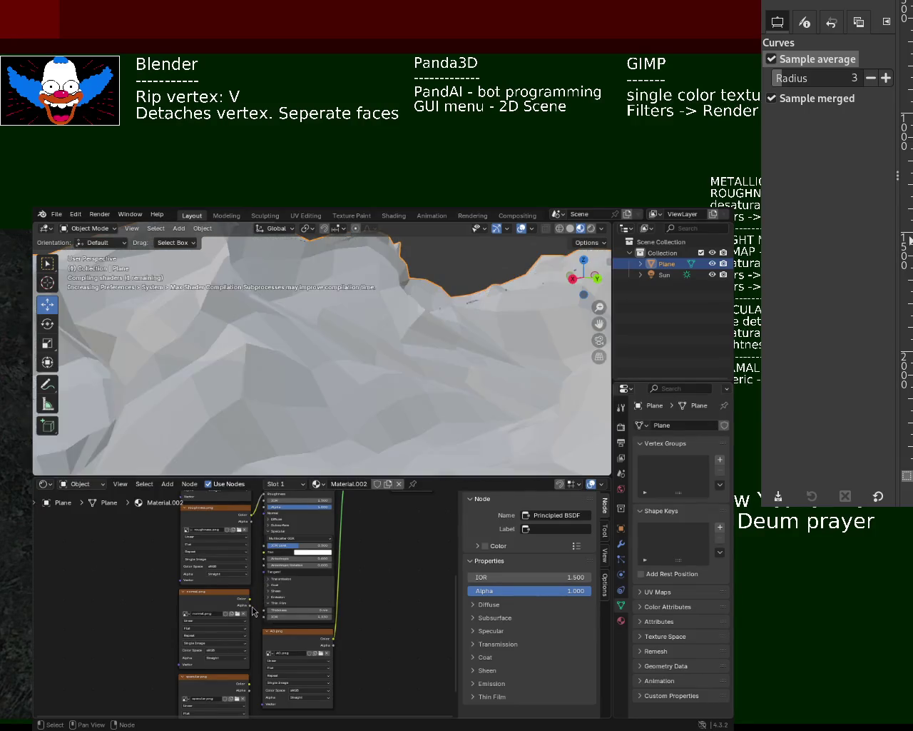
{"action": "middle_click_drag", "start_coordinate": [323, 358], "coordinate": [255, 349]}
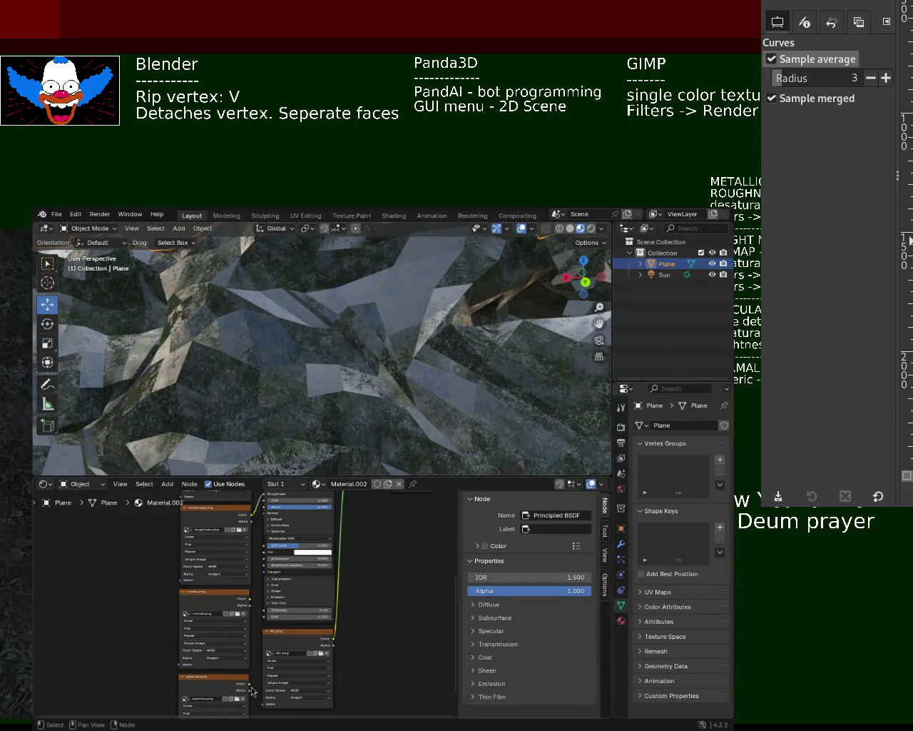
- Connect the specular.png colour output to the Principled BSDF Specular input, viewing the rocks from new angles
{"action": "left_click_drag", "start_coordinate": [250, 686], "coordinate": [261, 548]}
{"action": "mouse_move", "coordinate": [384, 403]}
{"action": "middle_mouse_down"}
{"action": "mouse_move", "coordinate": [378, 307]}
{"action": "mouse_move", "coordinate": [419, 341]}
{"action": "mouse_move", "coordinate": [408, 298]}
{"action": "middle_mouse_up"}
{"action": "middle_click_drag", "start_coordinate": [399, 324], "coordinate": [372, 328]}
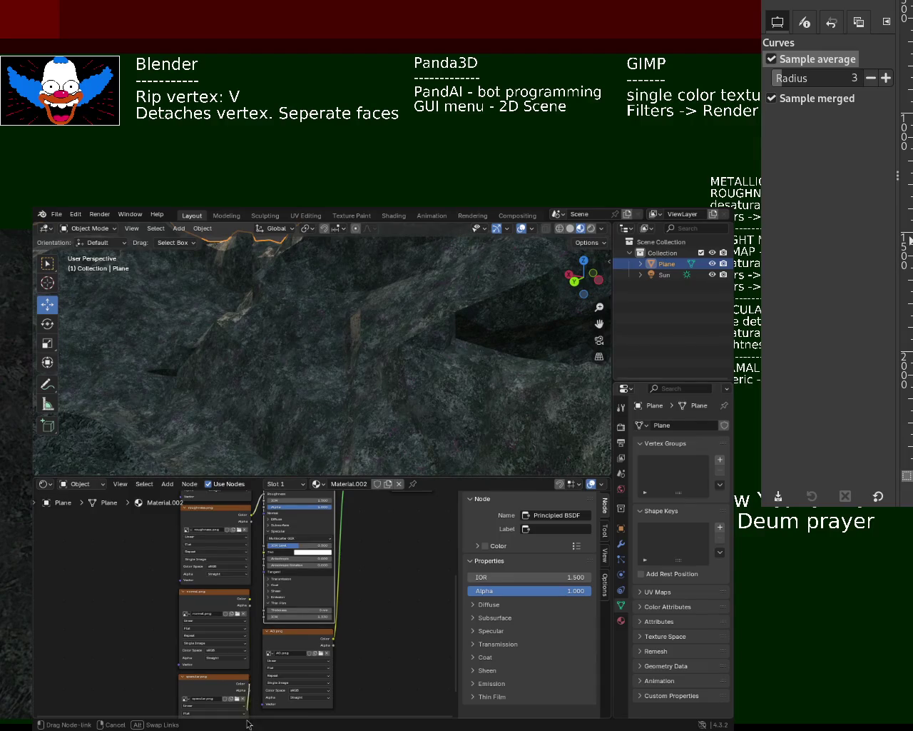
{"action": "left_click_drag", "start_coordinate": [247, 723], "coordinate": [247, 721]}
{"action": "mouse_move", "coordinate": [343, 400]}
{"action": "middle_mouse_down"}
{"action": "mouse_move", "coordinate": [350, 392]}
{"action": "mouse_move", "coordinate": [333, 404]}
{"action": "mouse_move", "coordinate": [361, 364]}
{"action": "mouse_move", "coordinate": [339, 422]}
{"action": "middle_mouse_up"}
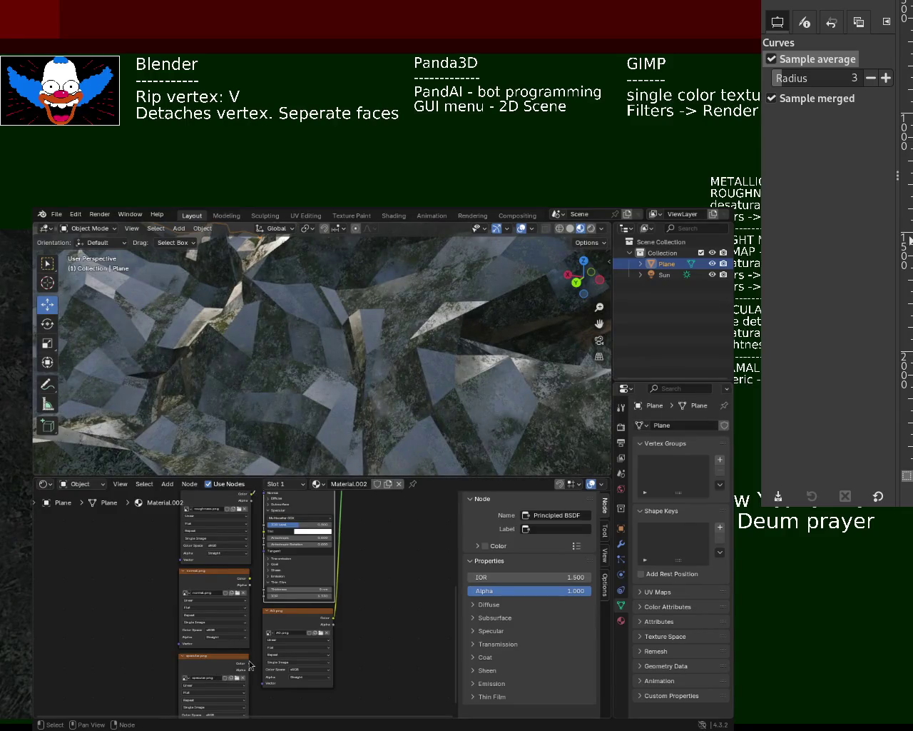
{"action": "left_click_drag", "start_coordinate": [250, 664], "coordinate": [252, 591]}
{"action": "left_click_drag", "start_coordinate": [257, 529], "coordinate": [256, 529]}
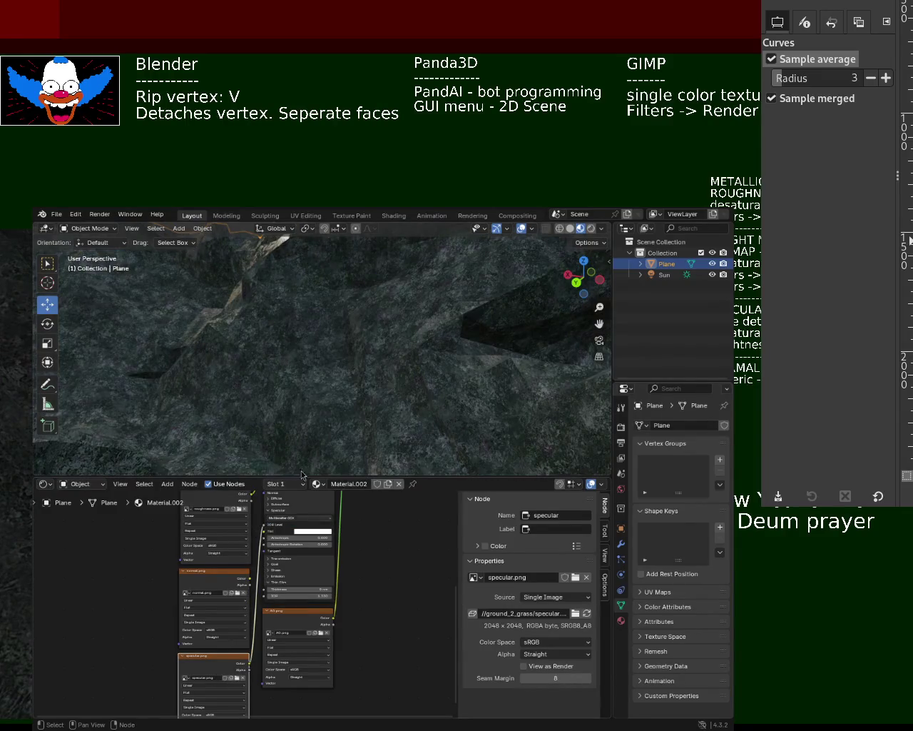
- Wire the normal.png node into the Principled BSDF Normal input and orbit the terrain
{"action": "mouse_move", "coordinate": [306, 459]}
{"action": "middle_mouse_down"}
{"action": "mouse_move", "coordinate": [320, 326]}
{"action": "mouse_move", "coordinate": [391, 335]}
{"action": "mouse_move", "coordinate": [438, 326]}
{"action": "mouse_move", "coordinate": [450, 312]}
{"action": "mouse_move", "coordinate": [418, 312]}
{"action": "mouse_move", "coordinate": [356, 345]}
{"action": "middle_mouse_up"}
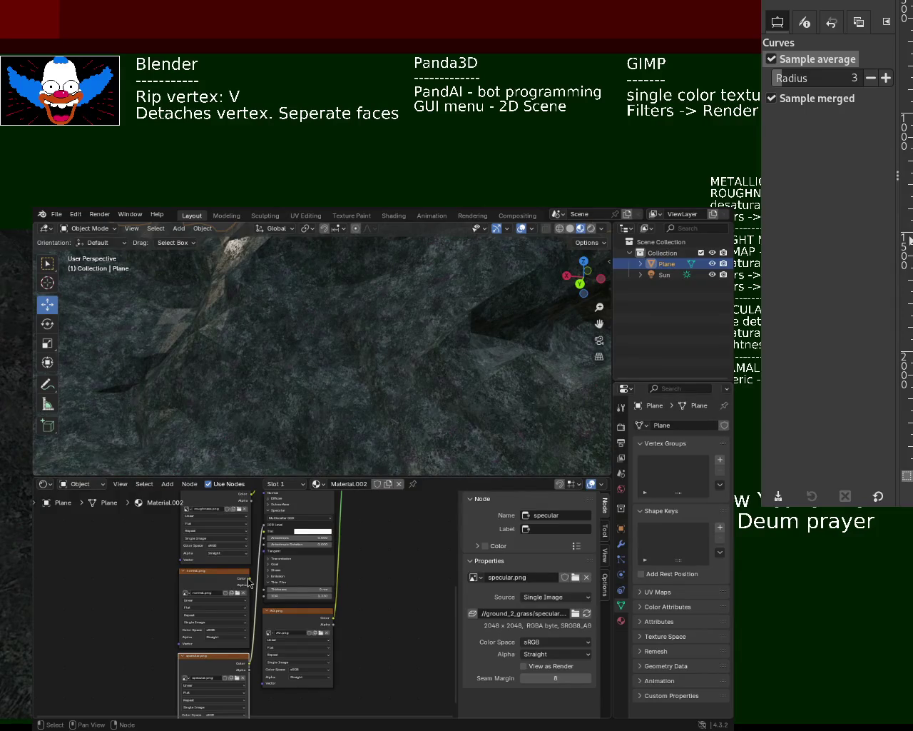
{"action": "left_click_drag", "start_coordinate": [249, 583], "coordinate": [262, 532]}
{"action": "mouse_move", "coordinate": [338, 371]}
{"action": "middle_mouse_down"}
{"action": "mouse_move", "coordinate": [285, 376]}
{"action": "mouse_move", "coordinate": [291, 349]}
{"action": "mouse_move", "coordinate": [365, 366]}
{"action": "mouse_move", "coordinate": [428, 362]}
{"action": "mouse_move", "coordinate": [423, 336]}
{"action": "mouse_move", "coordinate": [370, 362]}
{"action": "mouse_move", "coordinate": [328, 312]}
{"action": "mouse_move", "coordinate": [321, 379]}
{"action": "mouse_move", "coordinate": [236, 383]}
{"action": "mouse_move", "coordinate": [302, 393]}
{"action": "mouse_move", "coordinate": [265, 245]}
{"action": "mouse_move", "coordinate": [283, 298]}
{"action": "mouse_move", "coordinate": [345, 261]}
{"action": "mouse_move", "coordinate": [332, 270]}
{"action": "mouse_move", "coordinate": [356, 371]}
{"action": "mouse_move", "coordinate": [336, 354]}
{"action": "mouse_move", "coordinate": [284, 379]}
{"action": "mouse_move", "coordinate": [348, 354]}
{"action": "mouse_move", "coordinate": [359, 336]}
{"action": "mouse_move", "coordinate": [267, 397]}
{"action": "mouse_move", "coordinate": [414, 333]}
{"action": "mouse_move", "coordinate": [493, 379]}
{"action": "middle_mouse_up"}
- Show the terrain in Rendered viewport shading and pull out to a wider view of the hills
{"action": "left_click", "coordinate": [592, 235]}
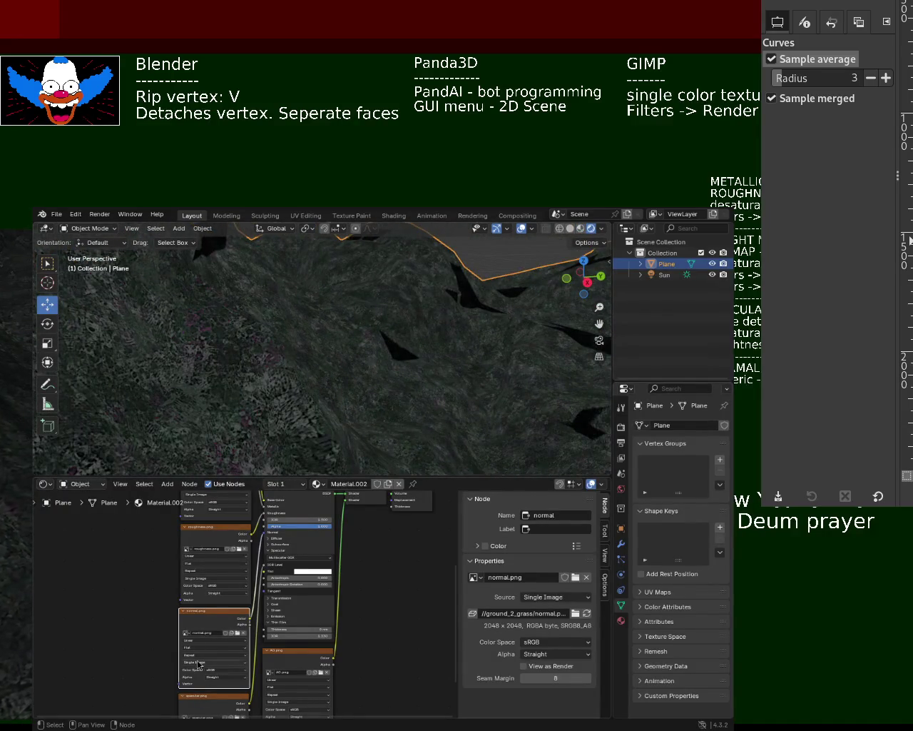
{"action": "left_click", "coordinate": [265, 536]}
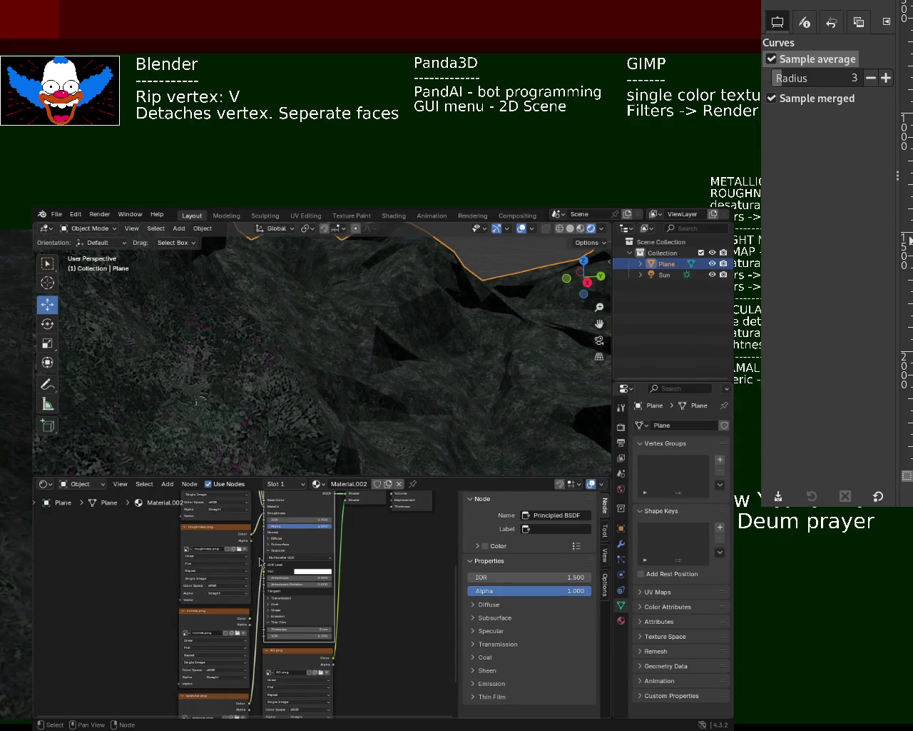
{"action": "mouse_move", "coordinate": [400, 361]}
{"action": "middle_mouse_down"}
{"action": "mouse_move", "coordinate": [527, 365]}
{"action": "mouse_move", "coordinate": [457, 367]}
{"action": "middle_mouse_up"}
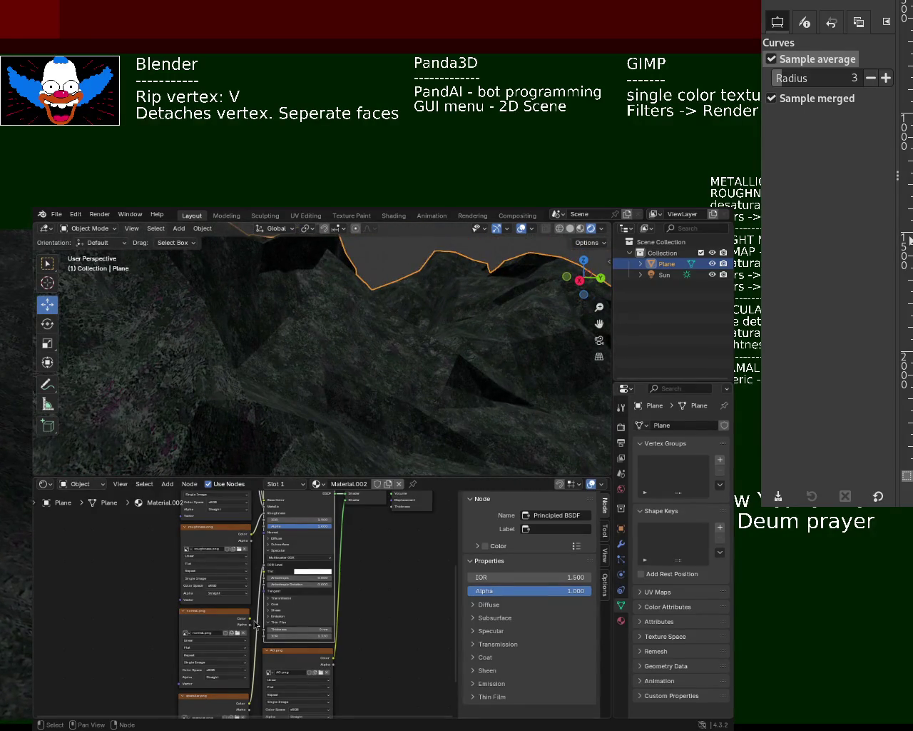
- Reconnect the normal.png link on the Principled BSDF, then detach it again
{"action": "left_click_drag", "start_coordinate": [251, 622], "coordinate": [264, 532]}
{"action": "mouse_move", "coordinate": [371, 428]}
{"action": "middle_mouse_down"}
{"action": "mouse_move", "coordinate": [398, 406]}
{"action": "mouse_move", "coordinate": [357, 399]}
{"action": "mouse_move", "coordinate": [423, 391]}
{"action": "middle_mouse_up"}
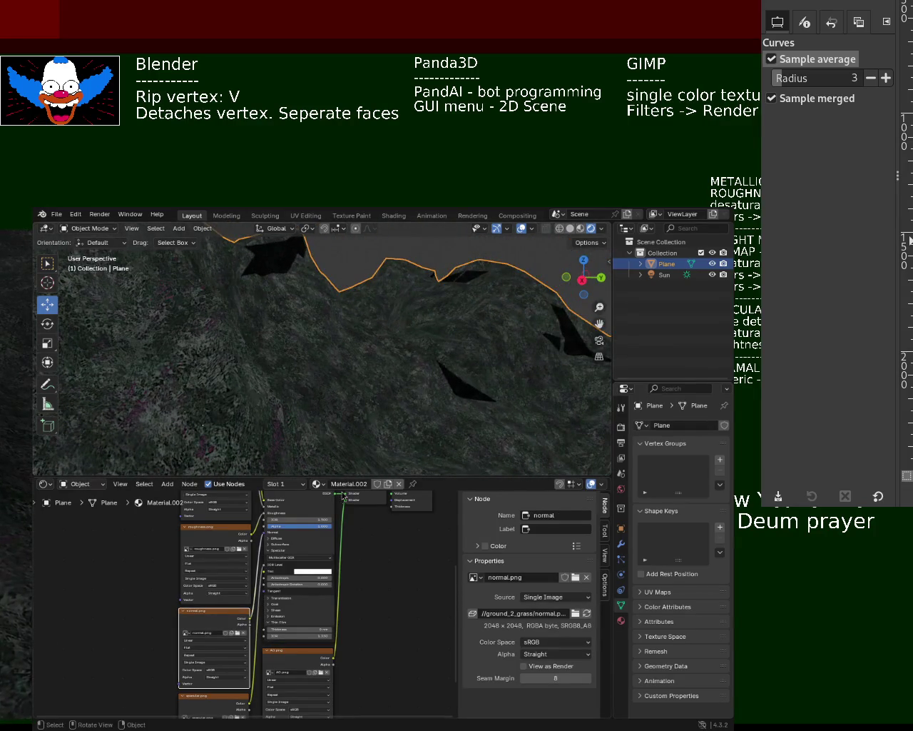
{"action": "left_click_drag", "start_coordinate": [265, 537], "coordinate": [254, 568]}
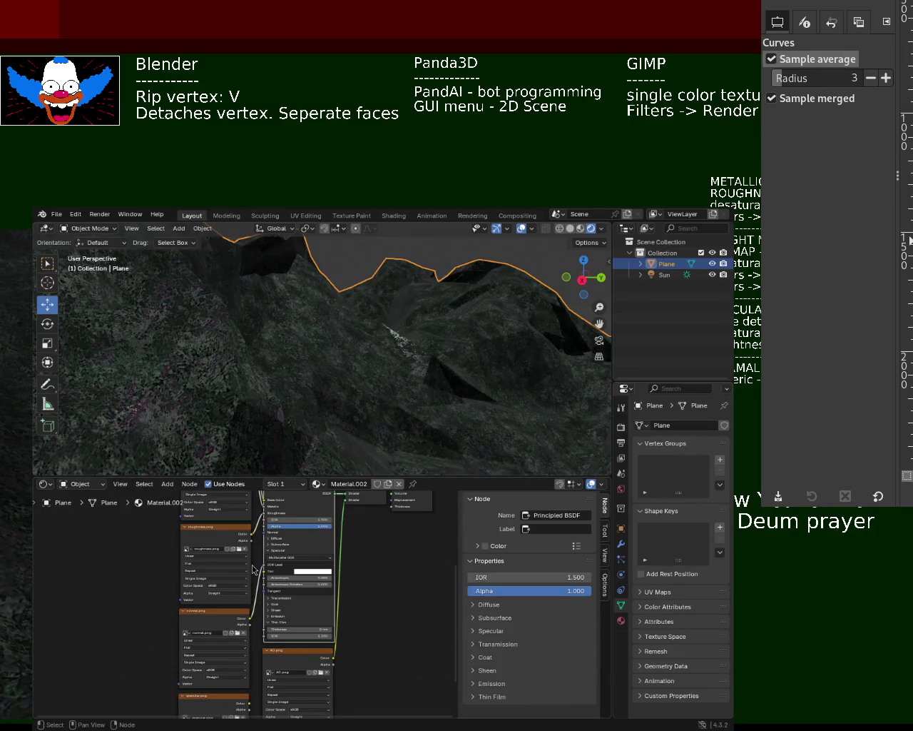
{"action": "mouse_move", "coordinate": [467, 341]}
{"action": "middle_mouse_down"}
{"action": "mouse_move", "coordinate": [453, 361]}
{"action": "mouse_move", "coordinate": [426, 352]}
{"action": "mouse_move", "coordinate": [485, 357]}
{"action": "mouse_move", "coordinate": [505, 340]}
{"action": "mouse_move", "coordinate": [242, 347]}
{"action": "mouse_move", "coordinate": [224, 321]}
{"action": "mouse_move", "coordinate": [282, 354]}
{"action": "mouse_move", "coordinate": [301, 327]}
{"action": "mouse_move", "coordinate": [334, 321]}
{"action": "mouse_move", "coordinate": [311, 384]}
{"action": "mouse_move", "coordinate": [316, 310]}
{"action": "mouse_move", "coordinate": [314, 321]}
{"action": "mouse_move", "coordinate": [428, 356]}
{"action": "mouse_move", "coordinate": [454, 328]}
{"action": "mouse_move", "coordinate": [436, 383]}
{"action": "mouse_move", "coordinate": [505, 417]}
{"action": "mouse_move", "coordinate": [309, 387]}
{"action": "mouse_move", "coordinate": [316, 359]}
{"action": "mouse_move", "coordinate": [254, 354]}
{"action": "mouse_move", "coordinate": [327, 334]}
{"action": "mouse_move", "coordinate": [307, 321]}
{"action": "middle_mouse_up"}
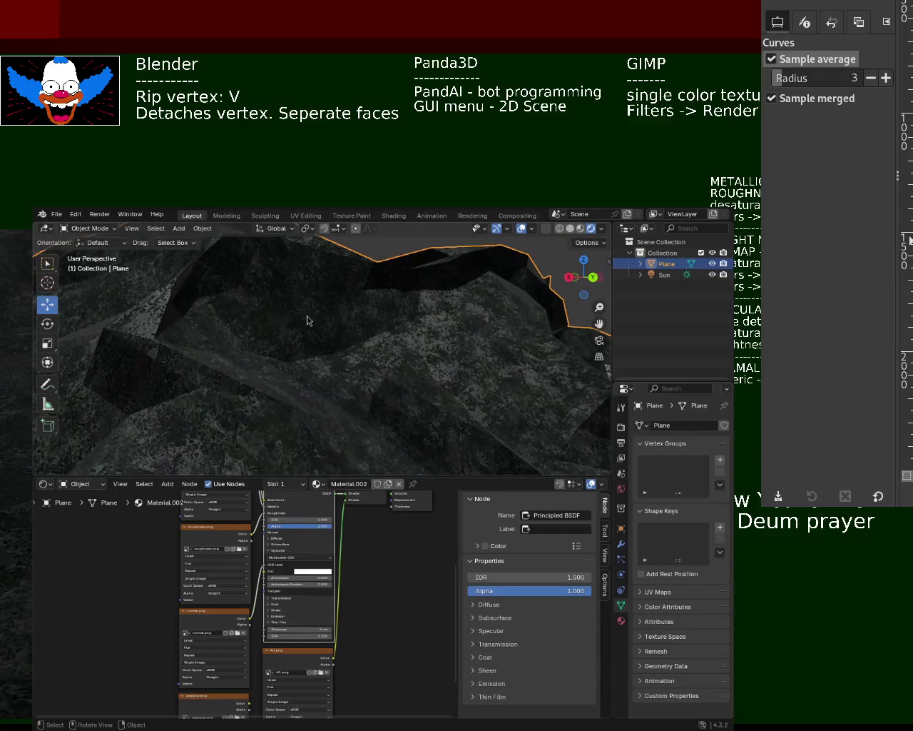
{"action": "left_click", "coordinate": [56, 215]}
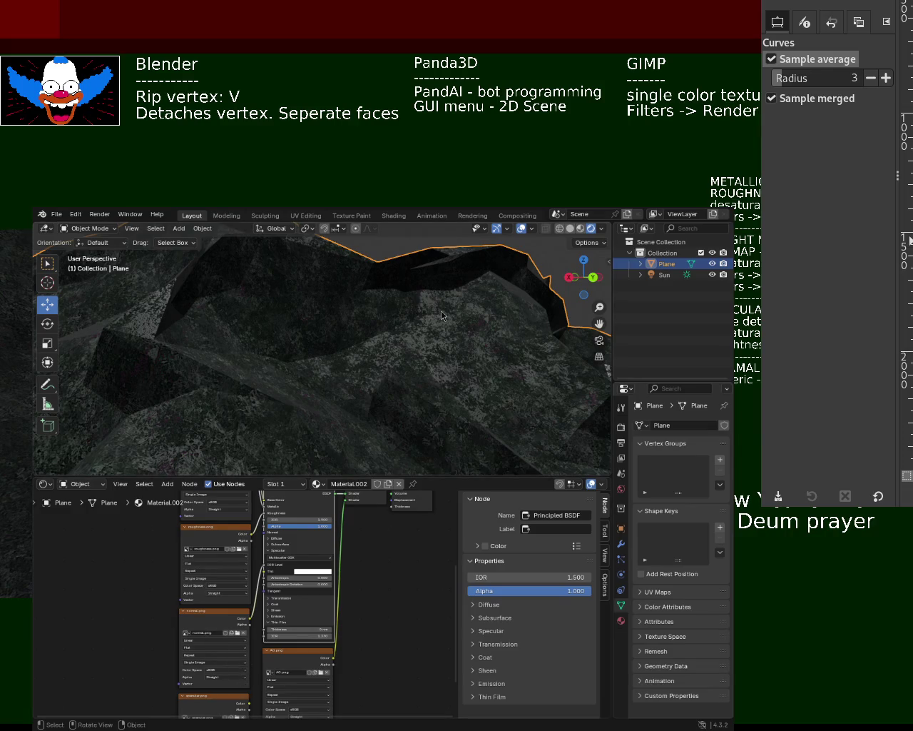
{"action": "mouse_move", "coordinate": [442, 315]}
{"action": "middle_mouse_down"}
{"action": "mouse_move", "coordinate": [486, 352]}
{"action": "mouse_move", "coordinate": [305, 344]}
{"action": "mouse_move", "coordinate": [350, 345]}
{"action": "mouse_move", "coordinate": [301, 311]}
{"action": "mouse_move", "coordinate": [258, 317]}
{"action": "mouse_move", "coordinate": [306, 320]}
{"action": "mouse_move", "coordinate": [313, 312]}
{"action": "mouse_move", "coordinate": [296, 320]}
{"action": "mouse_move", "coordinate": [354, 339]}
{"action": "mouse_move", "coordinate": [349, 351]}
{"action": "mouse_move", "coordinate": [447, 350]}
{"action": "mouse_move", "coordinate": [438, 321]}
{"action": "mouse_move", "coordinate": [413, 326]}
{"action": "mouse_move", "coordinate": [412, 346]}
{"action": "mouse_move", "coordinate": [295, 356]}
{"action": "mouse_move", "coordinate": [301, 323]}
{"action": "middle_mouse_up"}
{"action": "mouse_move", "coordinate": [369, 315]}
{"action": "middle_mouse_down"}
{"action": "mouse_move", "coordinate": [385, 353]}
{"action": "mouse_move", "coordinate": [377, 306]}
{"action": "mouse_move", "coordinate": [398, 318]}
{"action": "mouse_move", "coordinate": [461, 295]}
{"action": "mouse_move", "coordinate": [373, 333]}
{"action": "middle_mouse_up"}
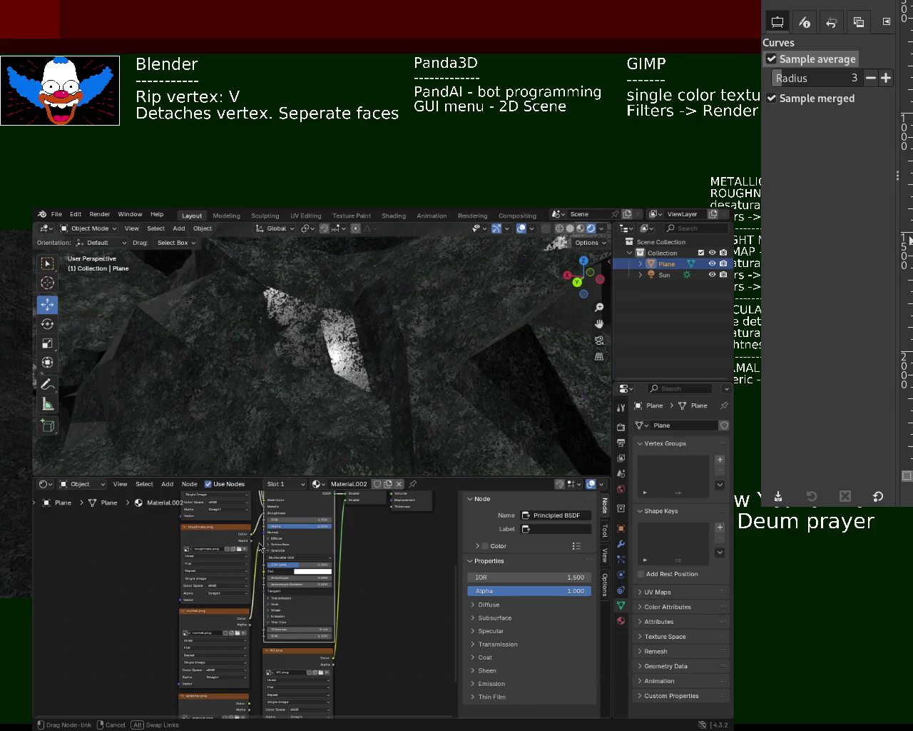
- Link the specular map and another texture map into the Principled BSDF, giving the terrain black bumpy patches
{"action": "mouse_move", "coordinate": [373, 333]}
{"action": "middle_mouse_down"}
{"action": "mouse_move", "coordinate": [349, 386]}
{"action": "mouse_move", "coordinate": [355, 328]}
{"action": "mouse_move", "coordinate": [389, 353]}
{"action": "middle_mouse_up"}
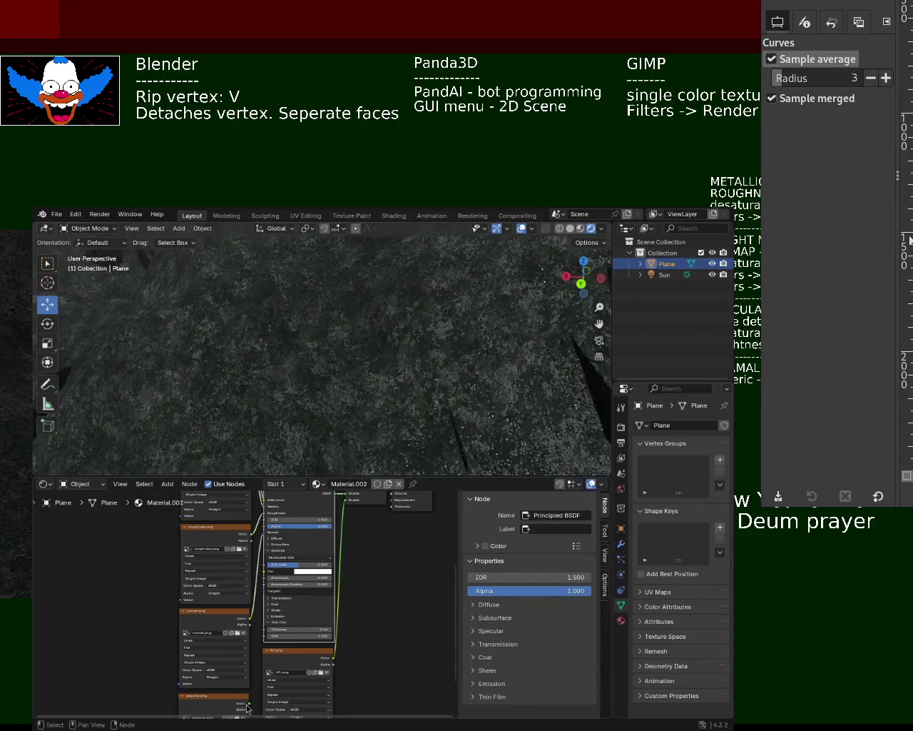
{"action": "left_click_drag", "start_coordinate": [248, 708], "coordinate": [257, 684]}
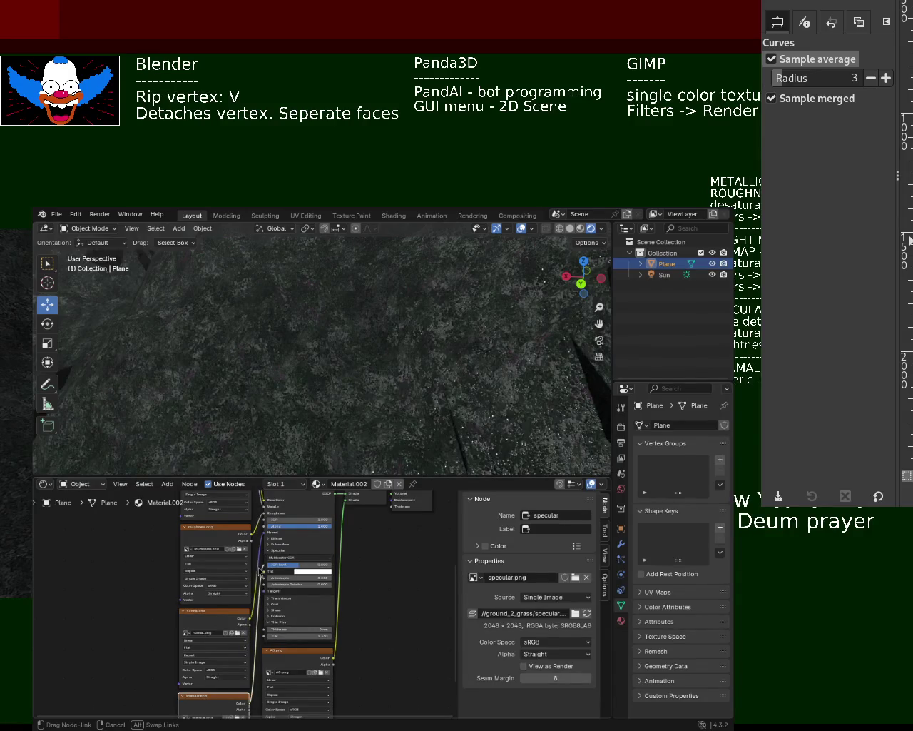
{"action": "left_click_drag", "start_coordinate": [259, 571], "coordinate": [260, 569]}
{"action": "mouse_move", "coordinate": [450, 255]}
{"action": "middle_mouse_down"}
{"action": "mouse_move", "coordinate": [378, 271]}
{"action": "mouse_move", "coordinate": [363, 264]}
{"action": "mouse_move", "coordinate": [318, 298]}
{"action": "mouse_move", "coordinate": [334, 369]}
{"action": "mouse_move", "coordinate": [489, 303]}
{"action": "mouse_move", "coordinate": [276, 356]}
{"action": "mouse_move", "coordinate": [307, 333]}
{"action": "mouse_move", "coordinate": [336, 347]}
{"action": "mouse_move", "coordinate": [300, 335]}
{"action": "mouse_move", "coordinate": [275, 341]}
{"action": "middle_mouse_up"}
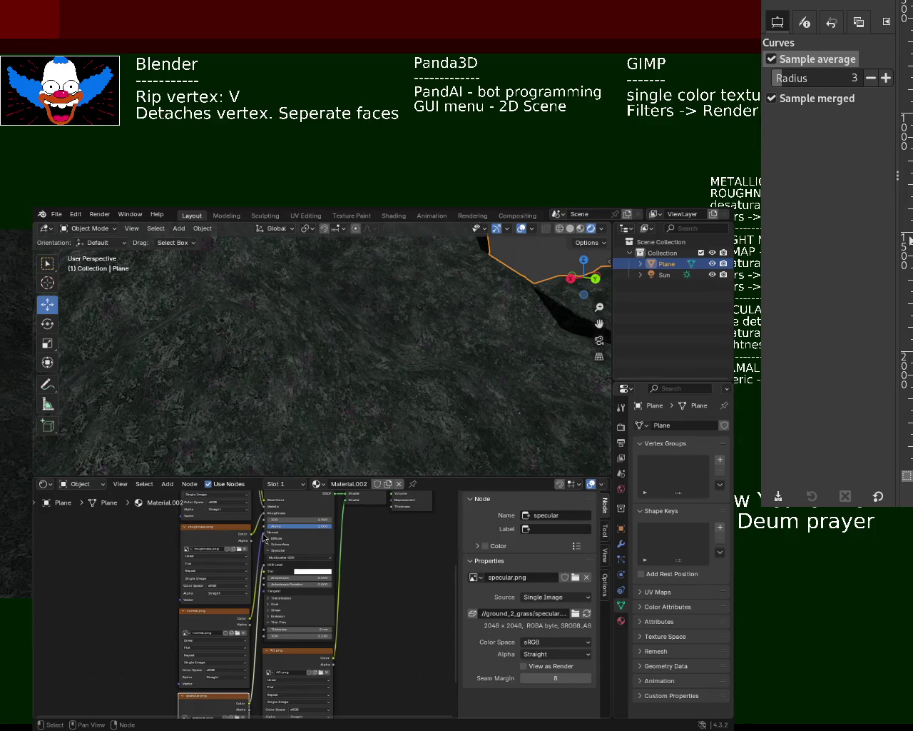
{"action": "left_click_drag", "start_coordinate": [261, 544], "coordinate": [256, 558]}
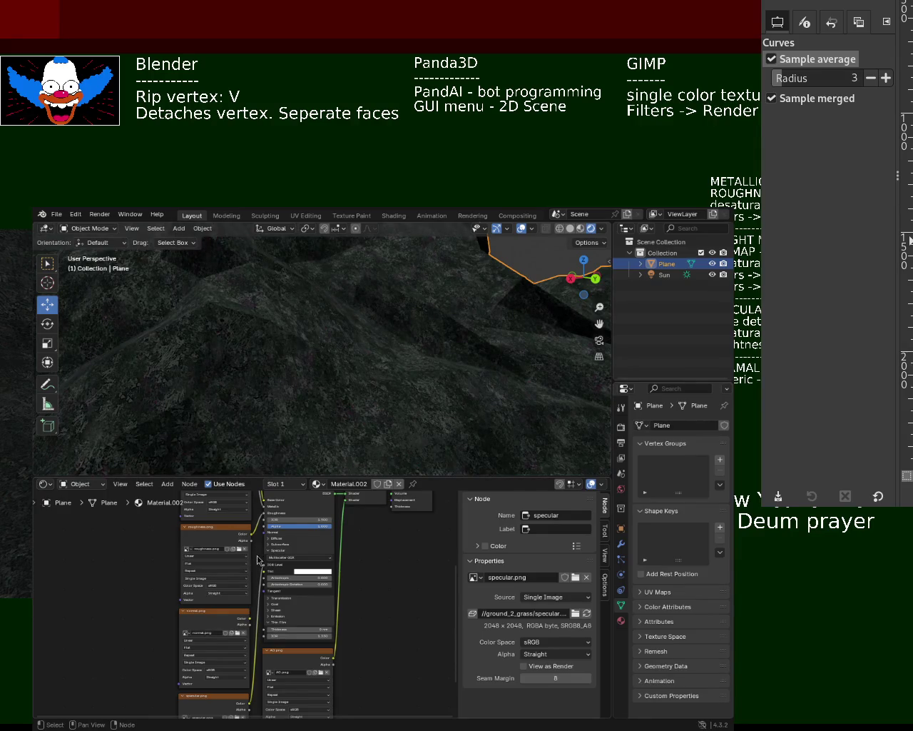
{"action": "mouse_move", "coordinate": [320, 371]}
{"action": "middle_mouse_down"}
{"action": "mouse_move", "coordinate": [226, 392]}
{"action": "mouse_move", "coordinate": [242, 417]}
{"action": "mouse_move", "coordinate": [297, 342]}
{"action": "mouse_move", "coordinate": [255, 330]}
{"action": "mouse_move", "coordinate": [302, 346]}
{"action": "mouse_move", "coordinate": [353, 312]}
{"action": "mouse_move", "coordinate": [392, 316]}
{"action": "mouse_move", "coordinate": [395, 432]}
{"action": "mouse_move", "coordinate": [402, 336]}
{"action": "mouse_move", "coordinate": [371, 356]}
{"action": "mouse_move", "coordinate": [336, 342]}
{"action": "mouse_move", "coordinate": [369, 358]}
{"action": "mouse_move", "coordinate": [582, 214]}
{"action": "middle_mouse_up"}
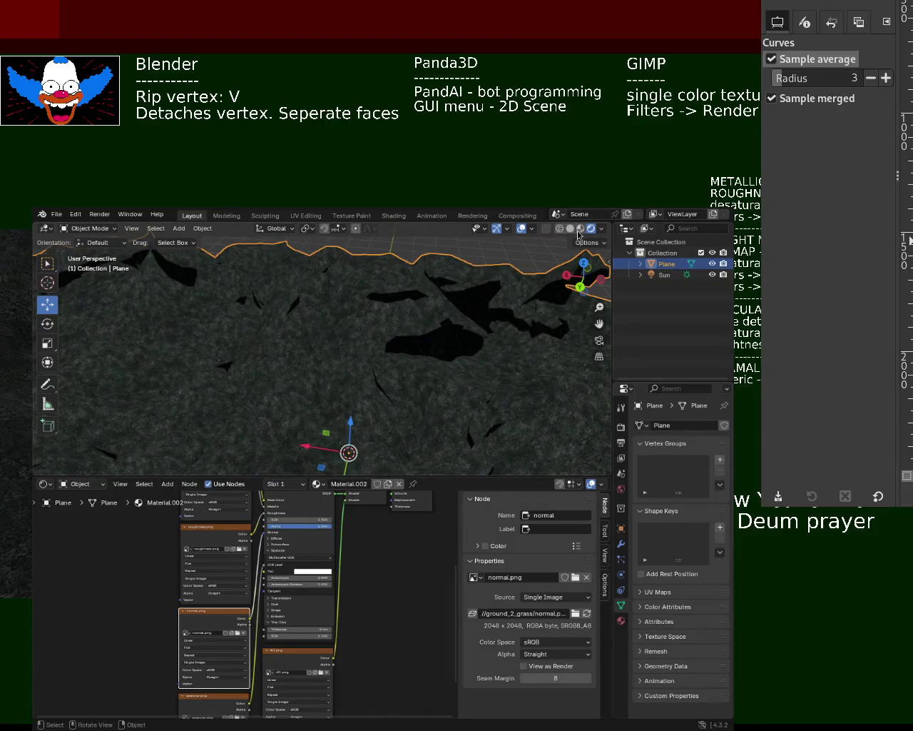
- Switch to Material Preview shading and examine the terrain from several angles
{"action": "left_click", "coordinate": [578, 231]}
{"action": "mouse_move", "coordinate": [279, 305]}
{"action": "middle_mouse_down"}
{"action": "mouse_move", "coordinate": [345, 320]}
{"action": "mouse_move", "coordinate": [391, 292]}
{"action": "mouse_move", "coordinate": [355, 366]}
{"action": "middle_mouse_up"}
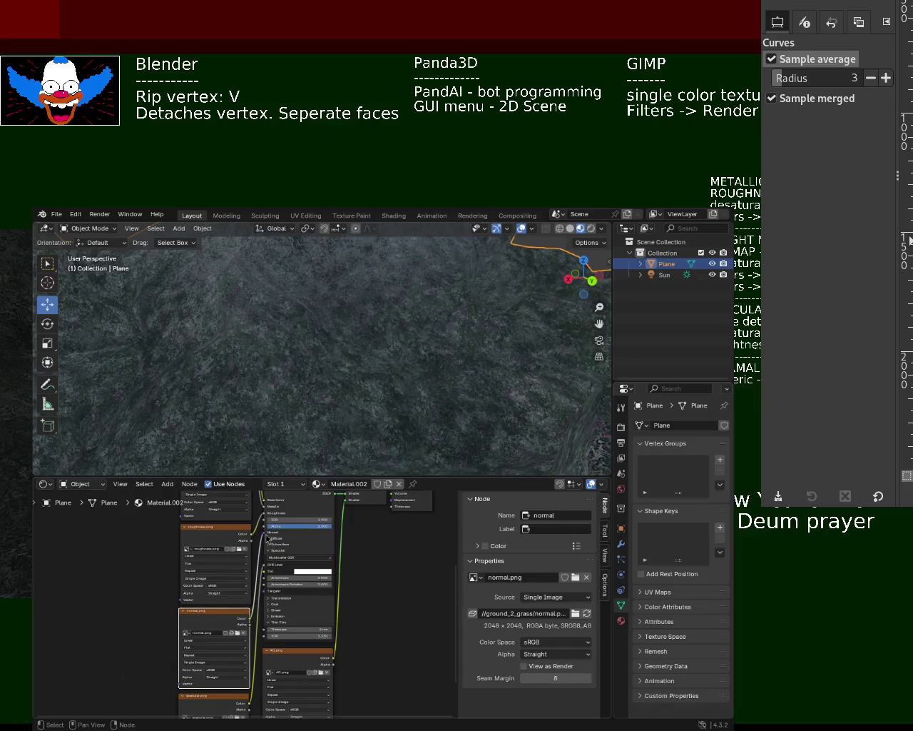
{"action": "left_click", "coordinate": [265, 537]}
{"action": "mouse_move", "coordinate": [291, 361]}
{"action": "middle_mouse_down"}
{"action": "mouse_move", "coordinate": [329, 340]}
{"action": "mouse_move", "coordinate": [410, 340]}
{"action": "mouse_move", "coordinate": [434, 351]}
{"action": "mouse_move", "coordinate": [423, 332]}
{"action": "mouse_move", "coordinate": [388, 349]}
{"action": "mouse_move", "coordinate": [318, 341]}
{"action": "mouse_move", "coordinate": [336, 325]}
{"action": "mouse_move", "coordinate": [409, 338]}
{"action": "mouse_move", "coordinate": [406, 327]}
{"action": "mouse_move", "coordinate": [364, 337]}
{"action": "mouse_move", "coordinate": [393, 408]}
{"action": "mouse_move", "coordinate": [447, 416]}
{"action": "mouse_move", "coordinate": [336, 405]}
{"action": "mouse_move", "coordinate": [289, 428]}
{"action": "mouse_move", "coordinate": [176, 412]}
{"action": "mouse_move", "coordinate": [210, 412]}
{"action": "mouse_move", "coordinate": [231, 395]}
{"action": "mouse_move", "coordinate": [223, 390]}
{"action": "middle_mouse_up"}
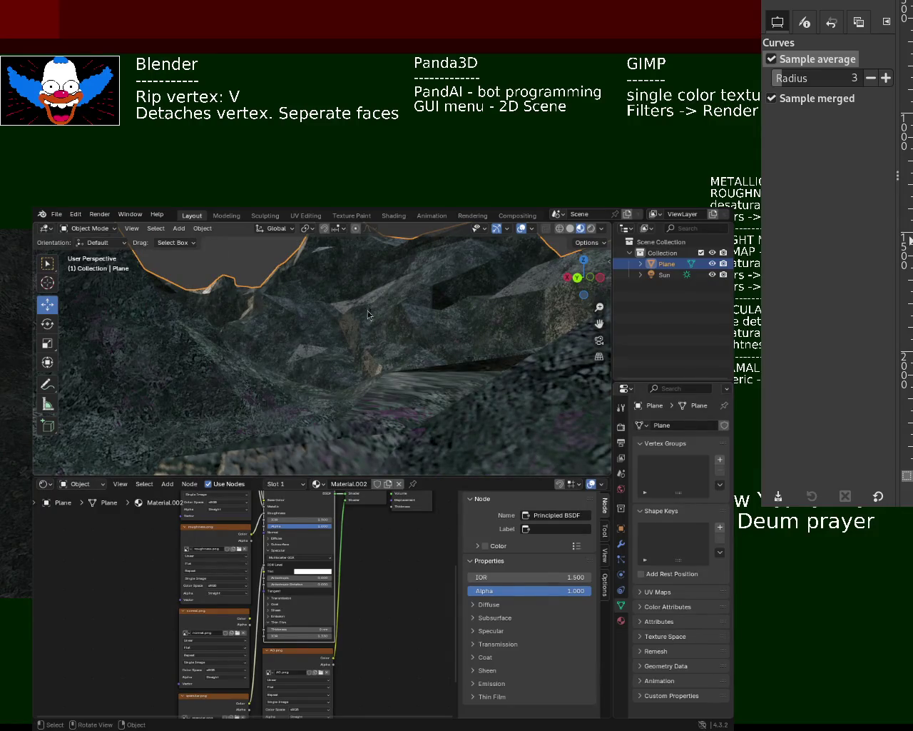
{"action": "middle_click_drag", "start_coordinate": [368, 314], "coordinate": [532, 339]}
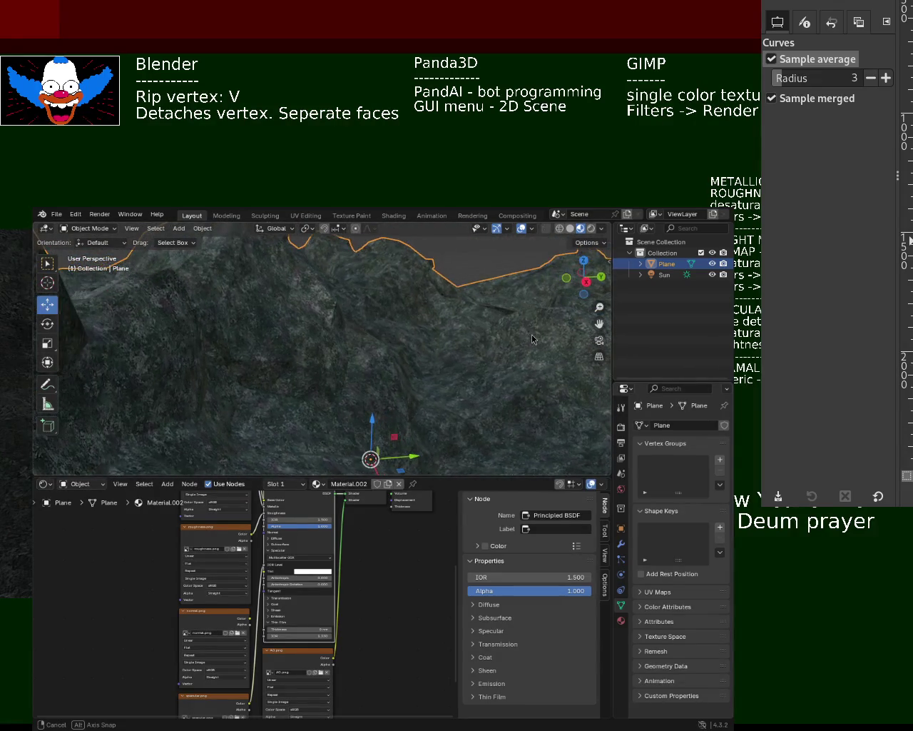
{"action": "middle_click_drag", "start_coordinate": [321, 344], "coordinate": [305, 300], "text": "ctrl"}
{"action": "middle_click_drag", "start_coordinate": [304, 300], "coordinate": [314, 528]}
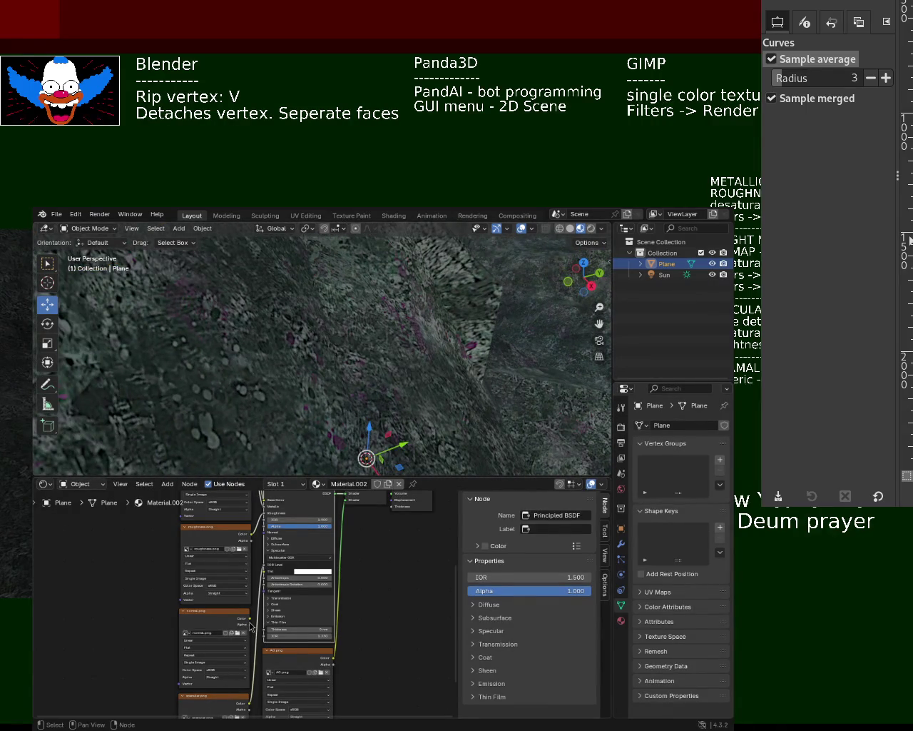
- Connect normal.png to the Principled BSDF normal input, check the shading, and save ground_2.blend
{"action": "left_click_drag", "start_coordinate": [250, 623], "coordinate": [254, 549]}
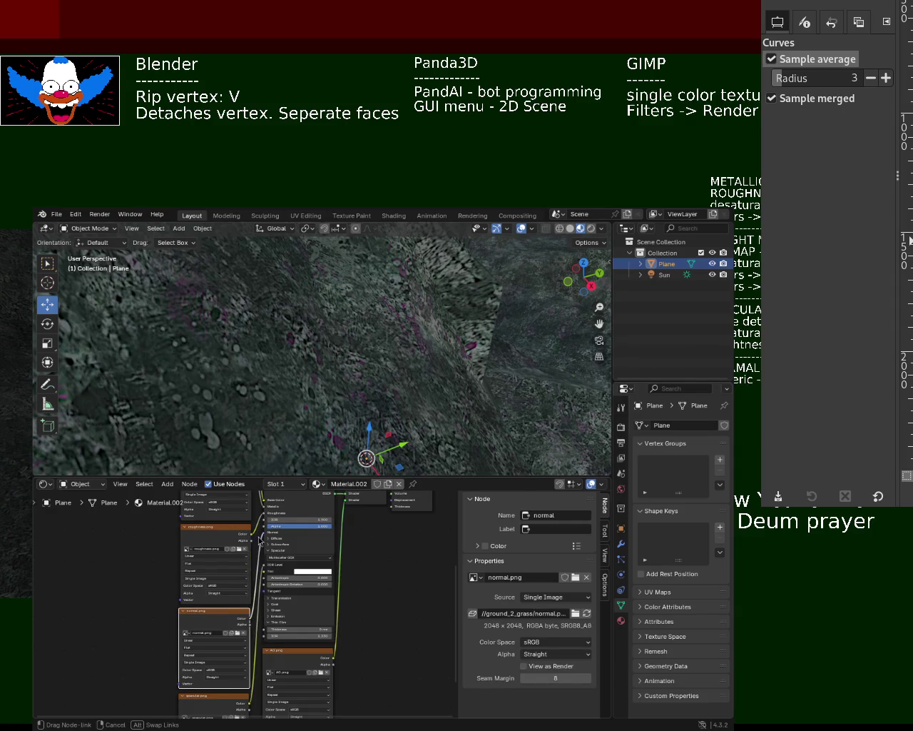
{"action": "mouse_move", "coordinate": [419, 357]}
{"action": "middle_mouse_down"}
{"action": "mouse_move", "coordinate": [291, 332]}
{"action": "mouse_move", "coordinate": [317, 301]}
{"action": "middle_mouse_up"}
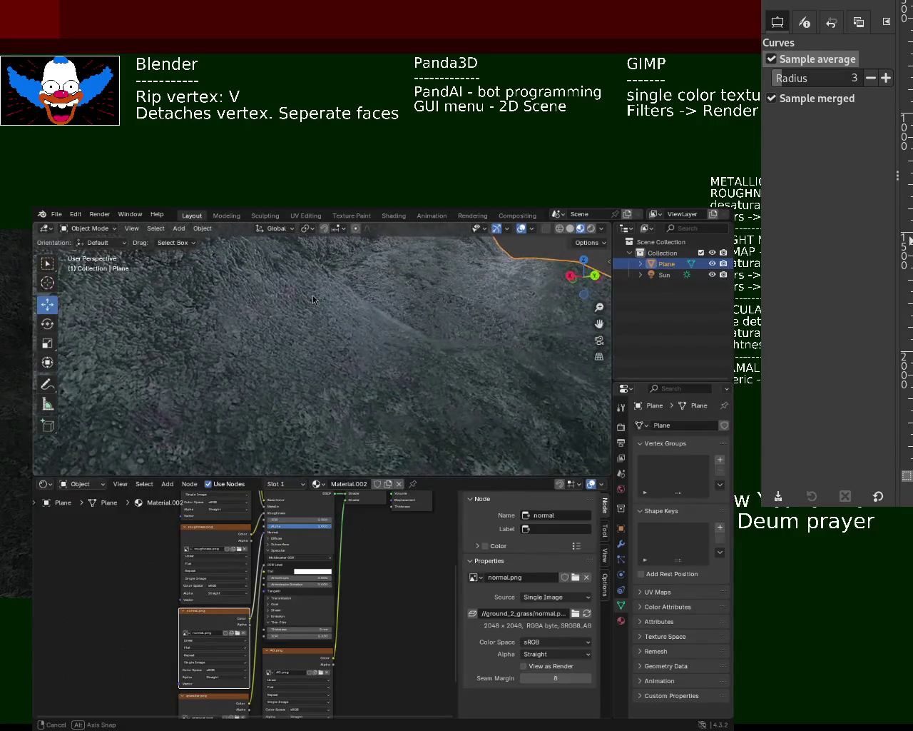
{"action": "middle_click_drag", "start_coordinate": [317, 300], "coordinate": [331, 314]}
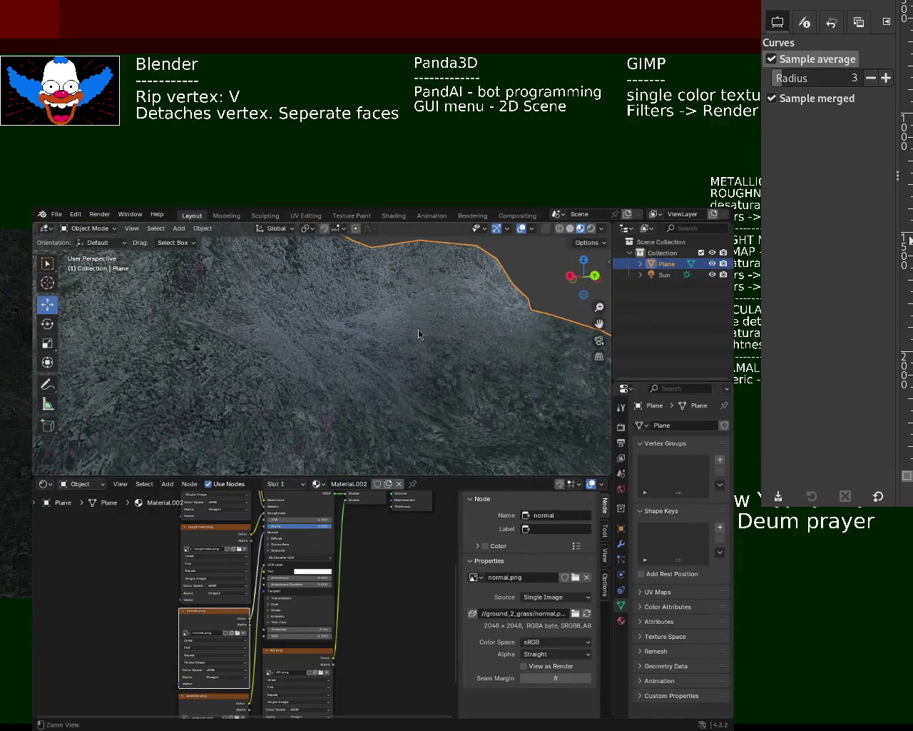
{"action": "mouse_move", "coordinate": [419, 334]}
{"action": "middle_mouse_down"}
{"action": "mouse_move", "coordinate": [399, 351]}
{"action": "mouse_move", "coordinate": [277, 375]}
{"action": "middle_mouse_up"}
{"action": "key", "text": "ctrl+s"}
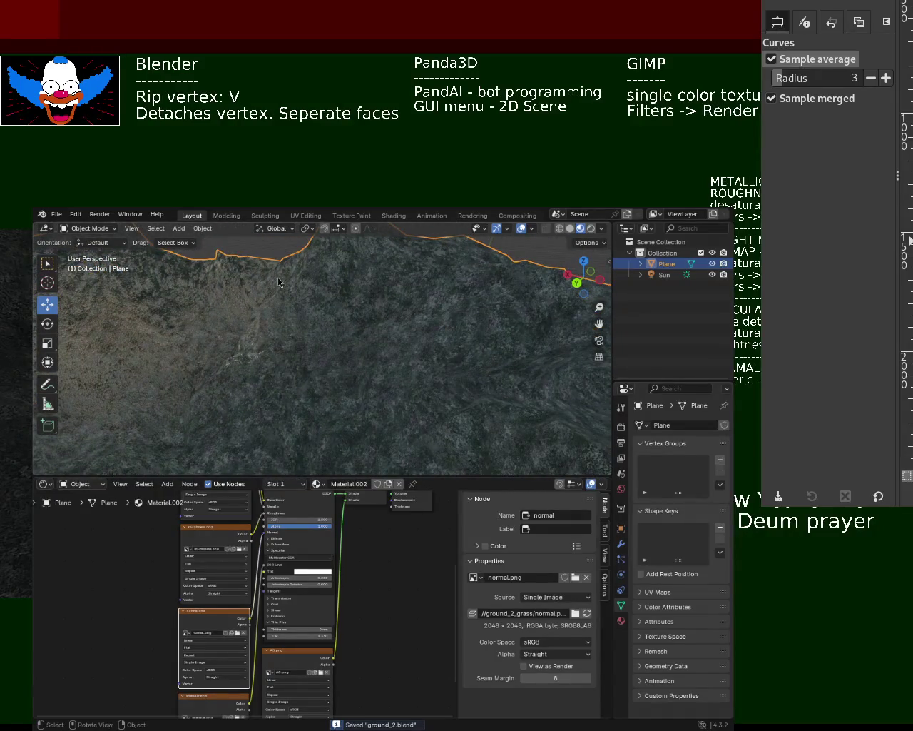
- In GIMP, toggle the normal layer's visibility and leave it hidden, then move the window aside
{"action": "key", "text": "alt+Tab"}
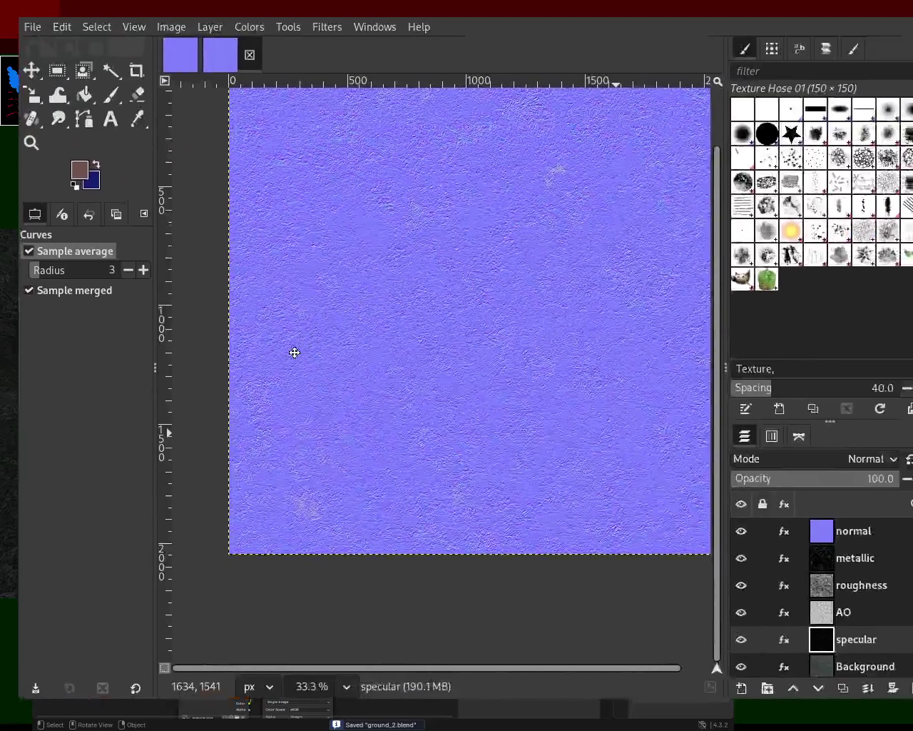
{"action": "key", "text": "alt+Tab"}
{"action": "key", "text": "alt+Tab"}
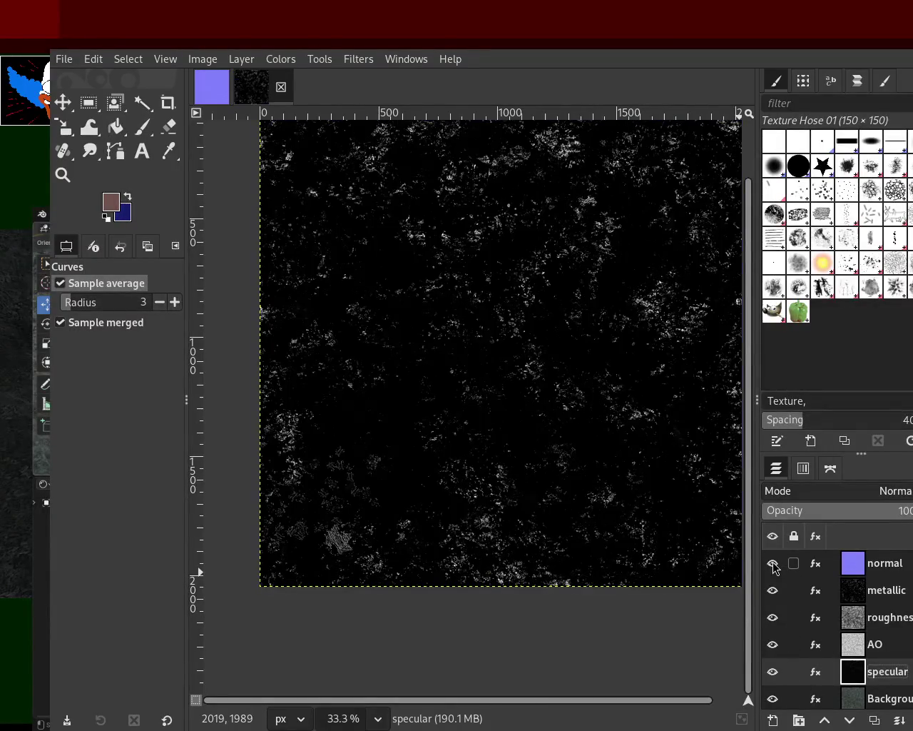
{"action": "left_click", "coordinate": [773, 563]}
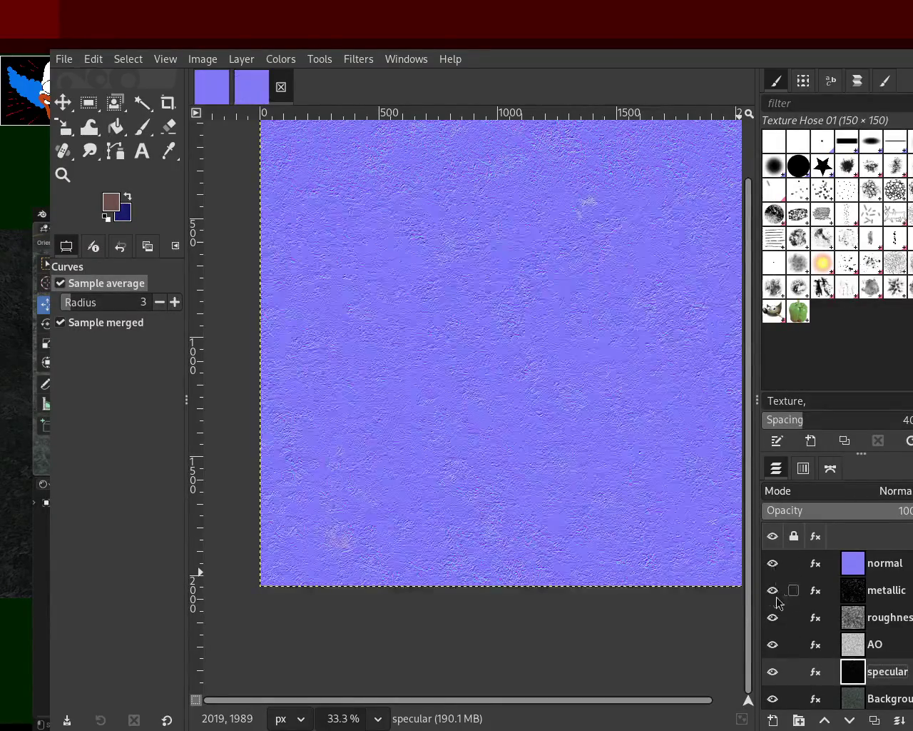
{"action": "left_click", "coordinate": [773, 563]}
{"action": "left_click", "coordinate": [773, 563]}
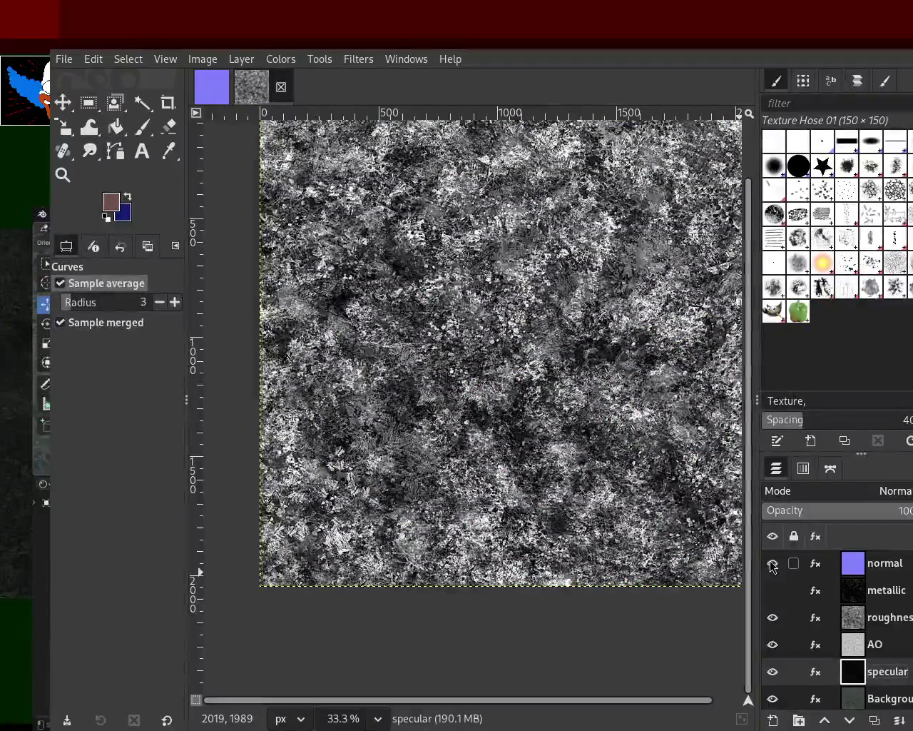
{"action": "left_click", "coordinate": [773, 563]}
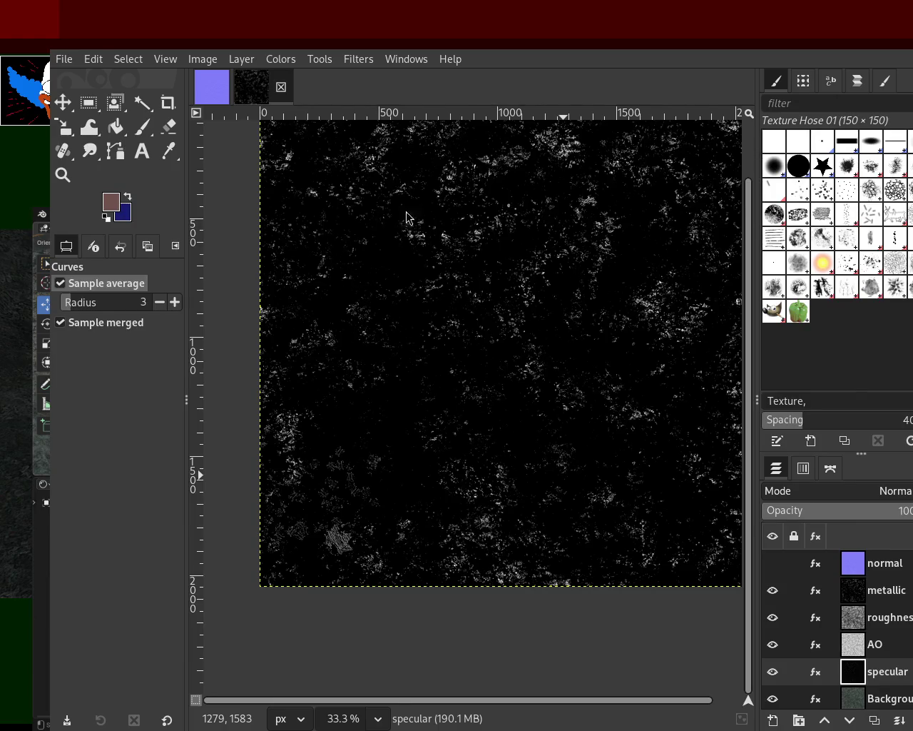
{"action": "mouse_move", "coordinate": [407, 216]}
{"action": "left_mouse_down", "text": "alt"}
{"action": "mouse_move", "coordinate": [374, 257]}
{"action": "mouse_move", "coordinate": [889, 254]}
{"action": "left_mouse_up", "text": "alt"}
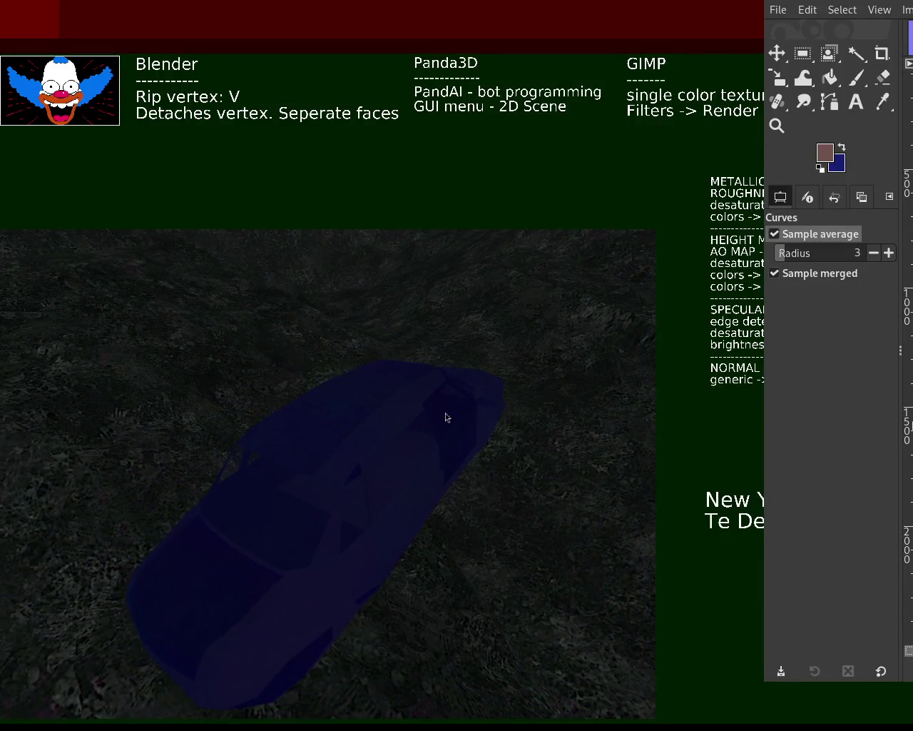
- Enlarge the Panda3D window, view the blue car on the terrain from above, then close the game
{"action": "right_click_drag", "start_coordinate": [414, 342], "coordinate": [706, 85], "text": "alt"}
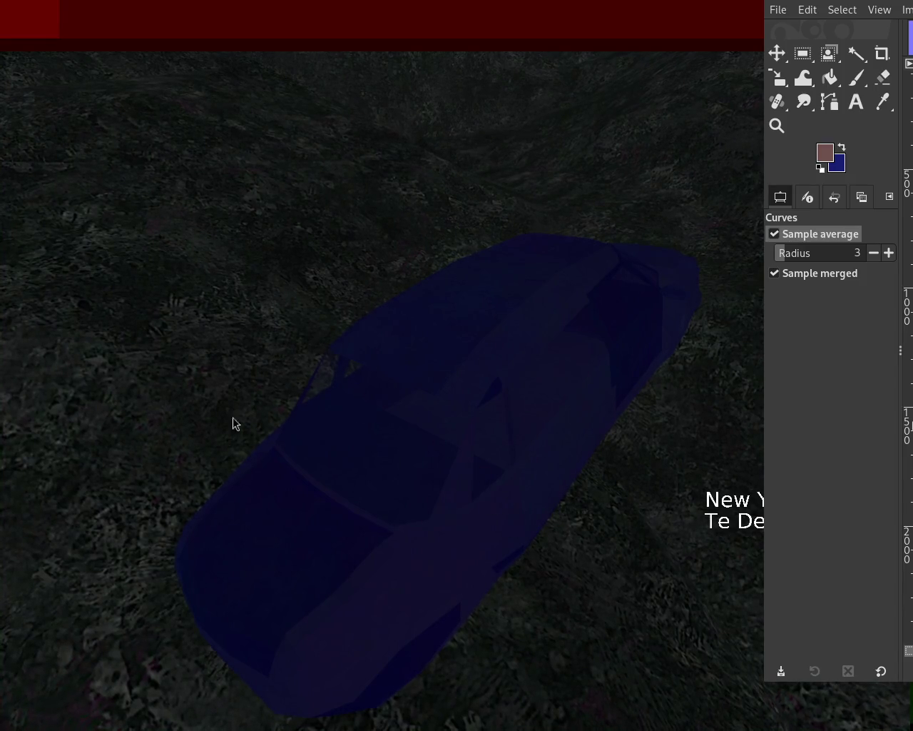
{"action": "left_click", "coordinate": [254, 703]}
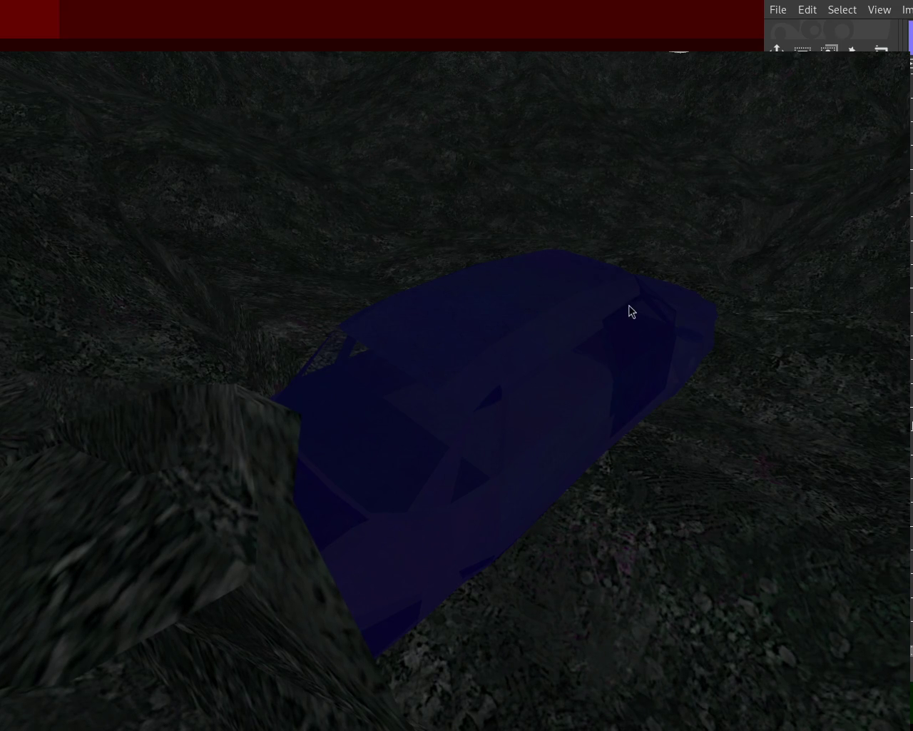
{"action": "left_click_drag", "start_coordinate": [305, 518], "coordinate": [414, 425]}
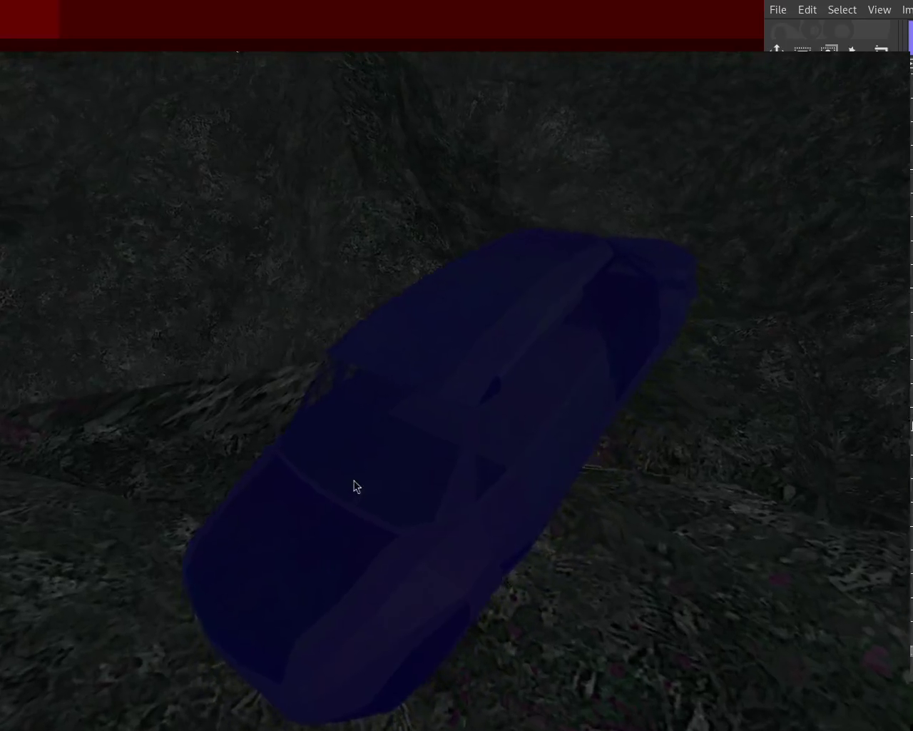
{"action": "key", "text": "Escape"}
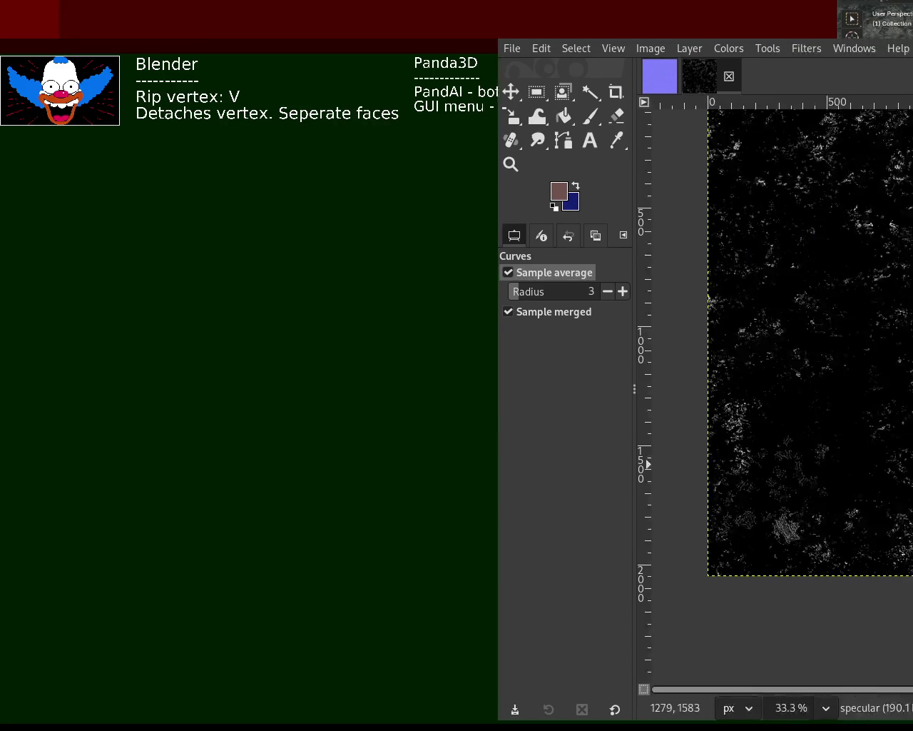